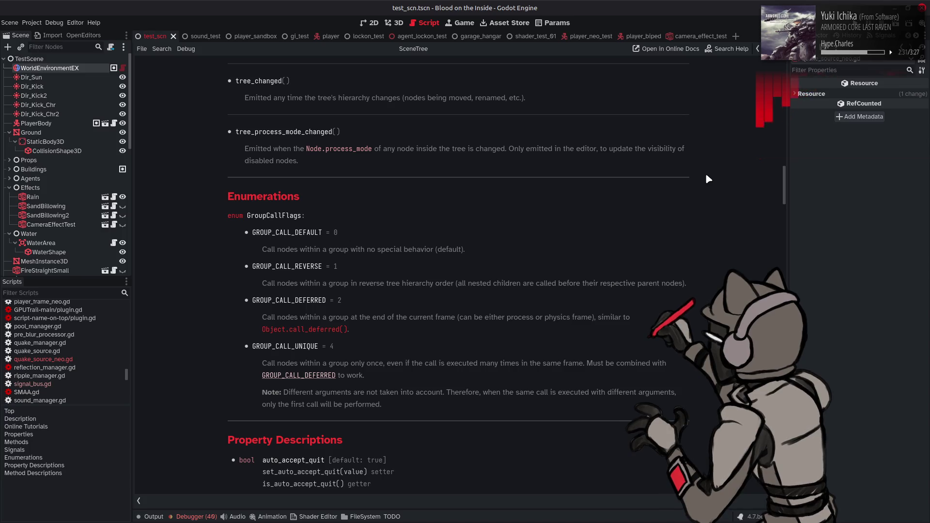
Go back from the SceneTree docs through the Tween page to quake_source_neo.gd's resume() and stop() code
{"action": "key", "text": "alt+Left"}
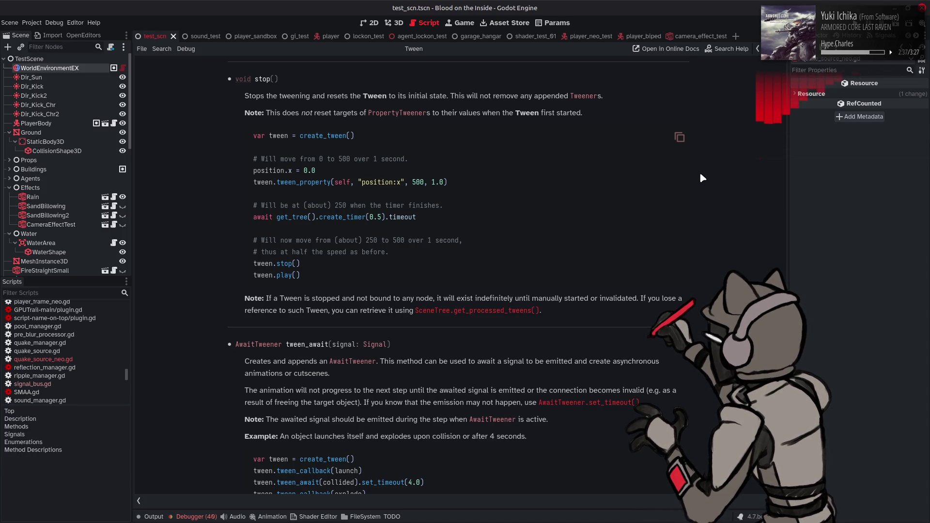
{"action": "scroll", "coordinate": [699, 172], "scroll_direction": "down", "scroll_amount": 5}
{"action": "key", "text": "alt+Left"}
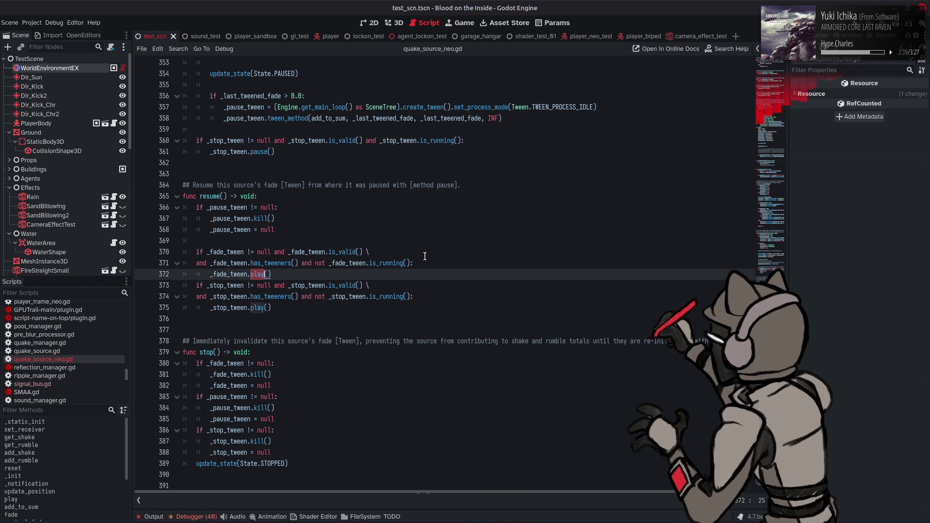
Search quake_source_neo.gd for 'play' and step through the 13 matches to func play() on line 208
{"action": "key", "text": "ctrl+f"}
{"action": "left_click", "coordinate": [669, 501]}
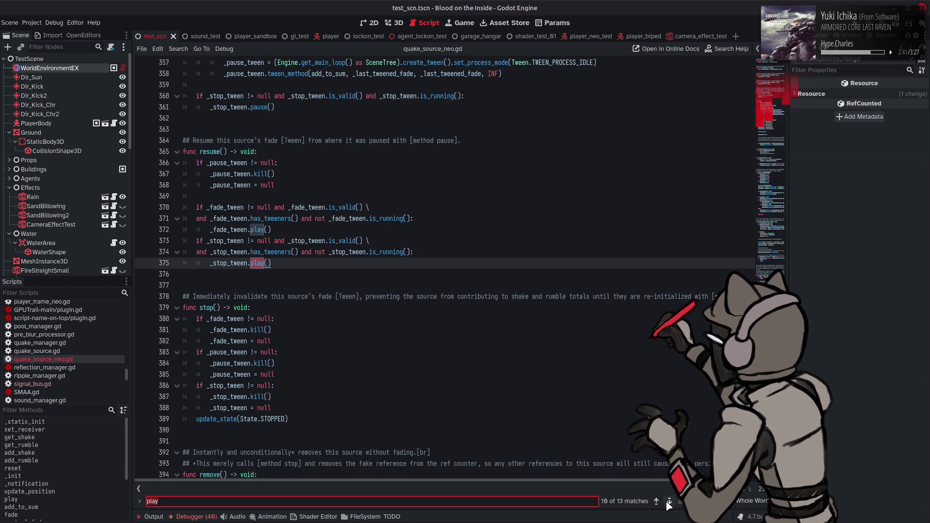
{"action": "left_click", "coordinate": [669, 502]}
{"action": "left_click", "coordinate": [669, 501]}
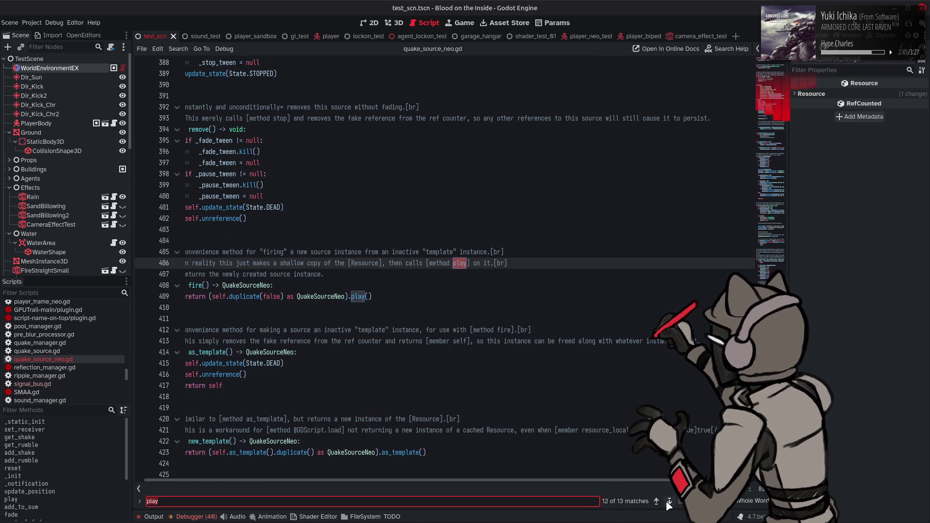
{"action": "left_click", "coordinate": [668, 501]}
{"action": "left_click", "coordinate": [668, 502]}
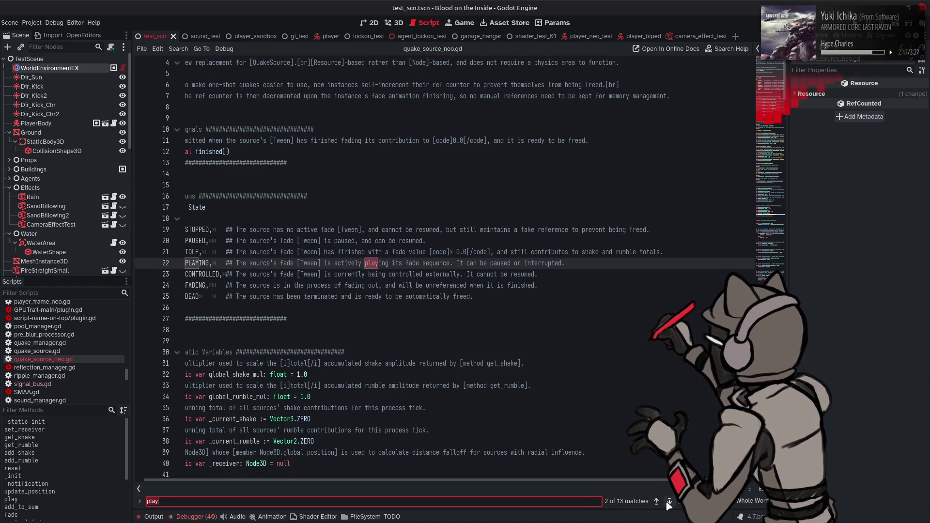
{"action": "left_click", "coordinate": [669, 501]}
{"action": "left_click", "coordinate": [669, 502]}
{"action": "left_click", "coordinate": [669, 501]}
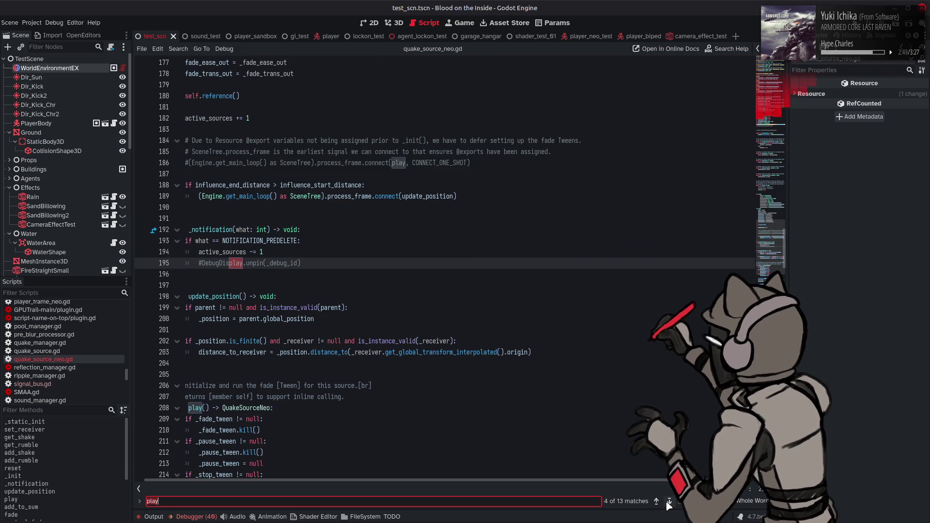
{"action": "left_click", "coordinate": [669, 502]}
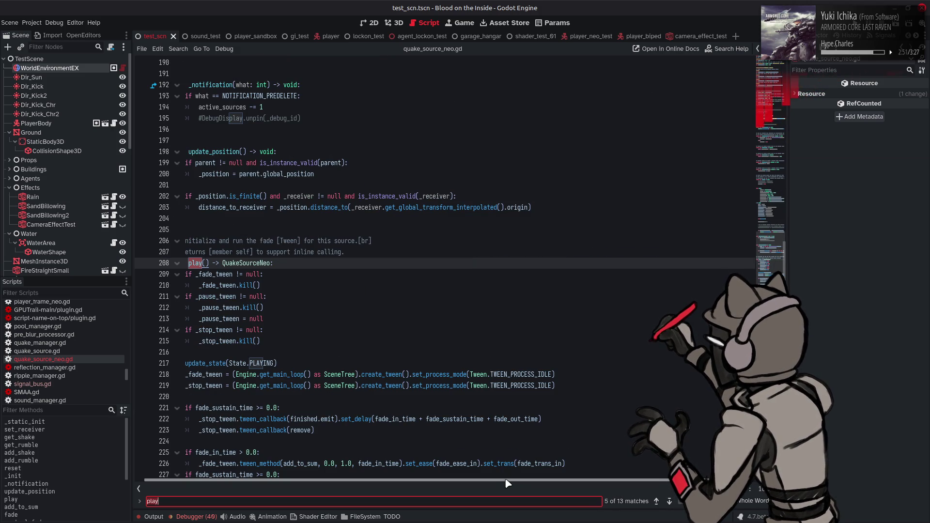
{"action": "left_click_drag", "start_coordinate": [503, 483], "coordinate": [493, 483]}
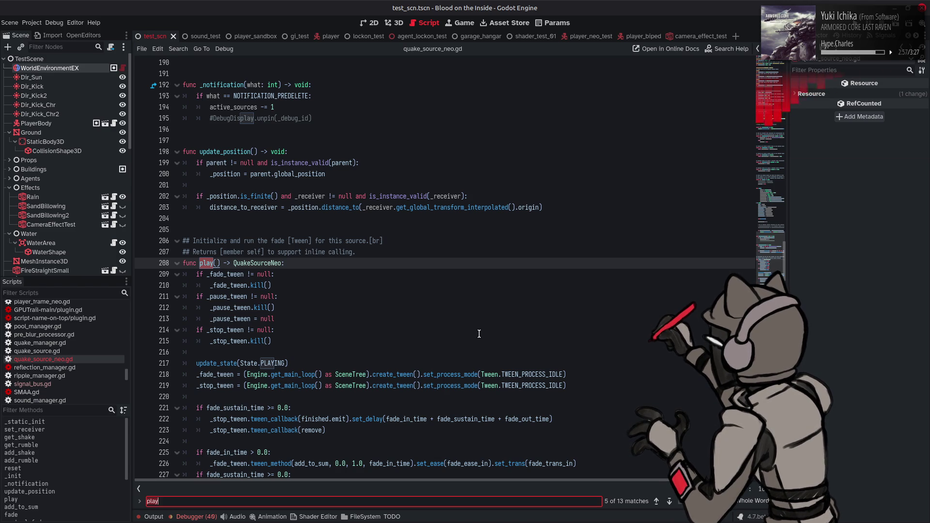
Read down from line 190 through fade, resume, stop and remove to fire() near line 393
{"action": "scroll", "coordinate": [479, 333], "scroll_direction": "down", "scroll_amount": 20}
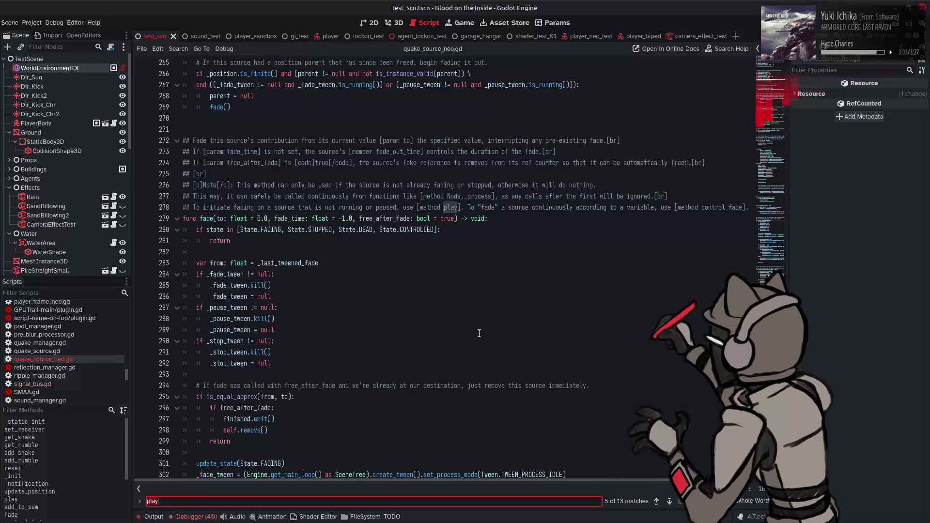
{"action": "scroll", "coordinate": [479, 334], "scroll_direction": "down", "scroll_amount": 8}
{"action": "scroll", "coordinate": [479, 334], "scroll_direction": "down", "scroll_amount": 16}
{"action": "scroll", "coordinate": [479, 334], "scroll_direction": "down", "scroll_amount": 12}
{"action": "scroll", "coordinate": [479, 333], "scroll_direction": "up", "scroll_amount": 8}
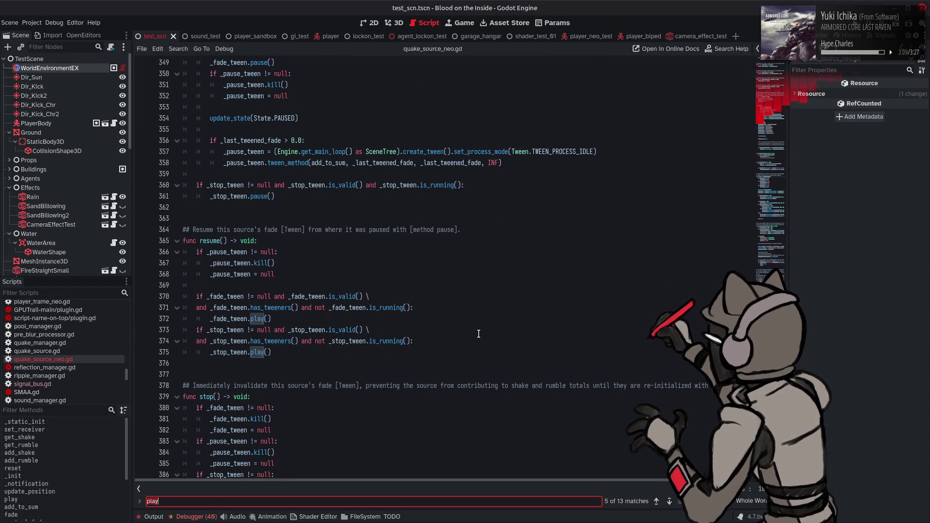
{"action": "scroll", "coordinate": [479, 334], "scroll_direction": "down", "scroll_amount": 5}
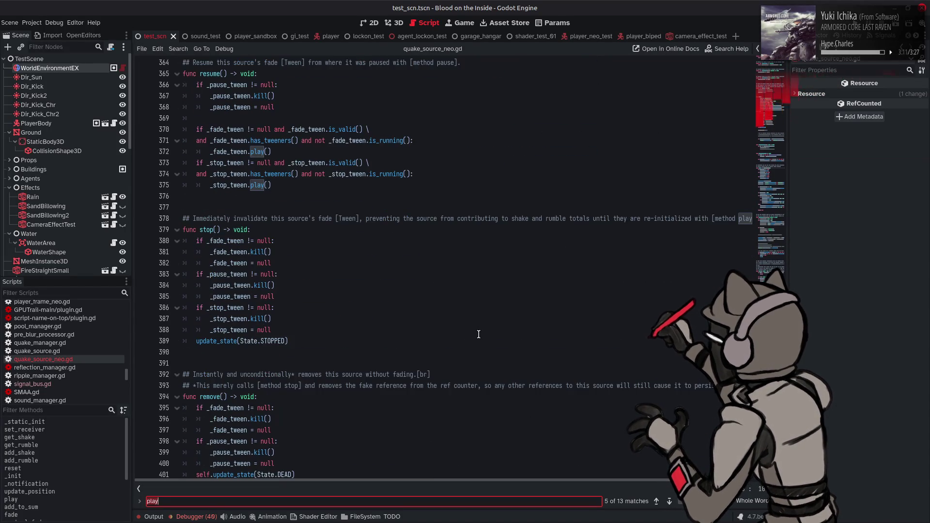
{"action": "scroll", "coordinate": [479, 334], "scroll_direction": "down", "scroll_amount": 4}
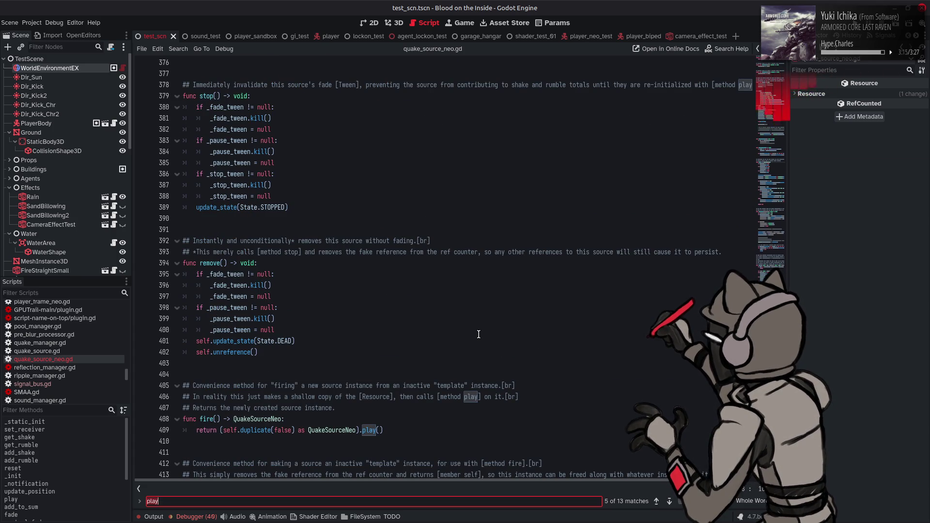
{"action": "scroll", "coordinate": [478, 334], "scroll_direction": "down", "scroll_amount": 4}
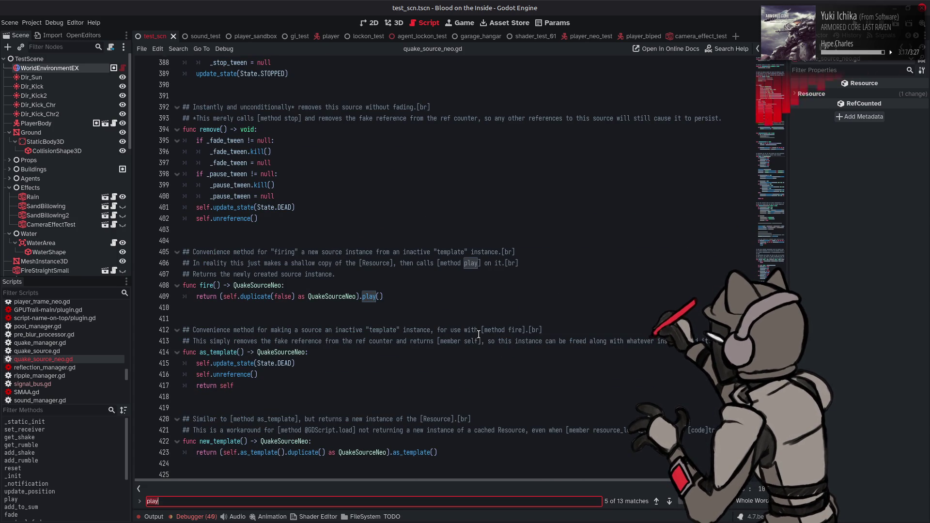
{"action": "scroll", "coordinate": [479, 334], "scroll_direction": "down", "scroll_amount": 2}
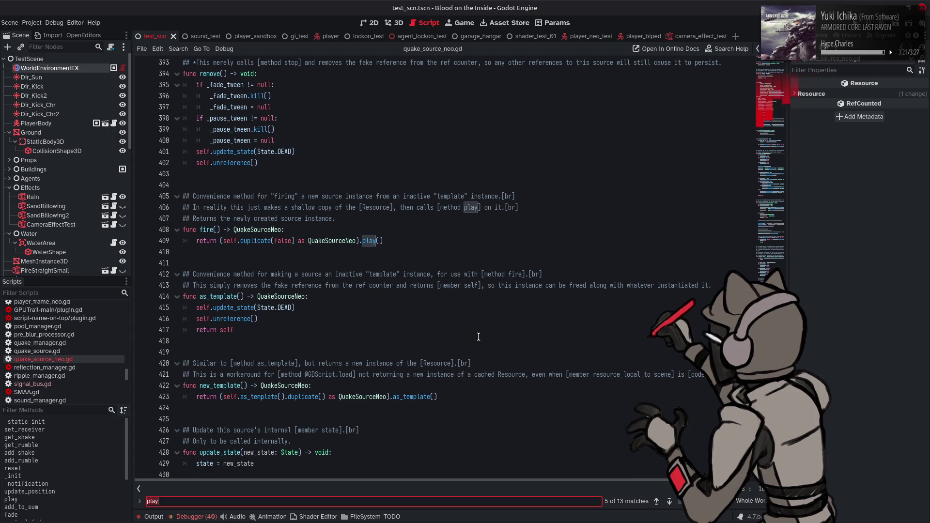
{"action": "mouse_move", "coordinate": [259, 241]}
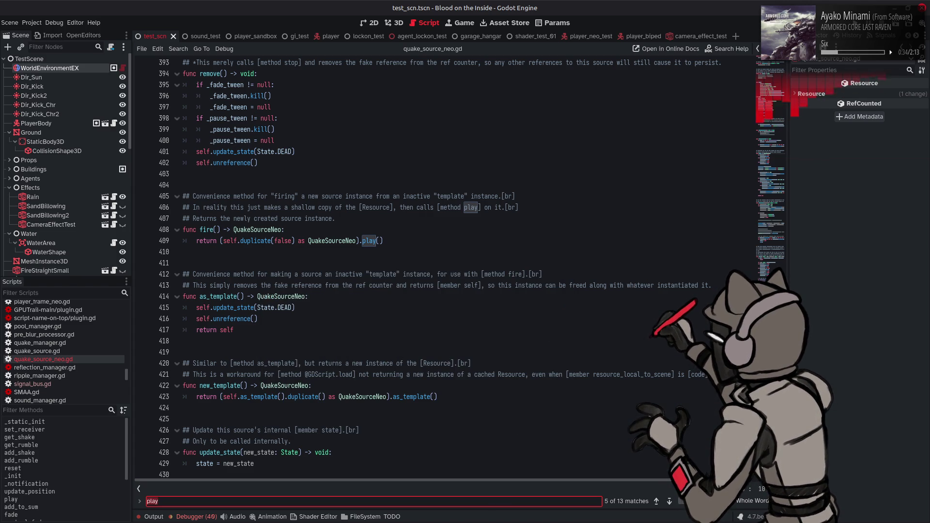
Advance to 'play' match 6 of 13, the State.PLAYING line inside play()
{"action": "left_click", "coordinate": [668, 501]}
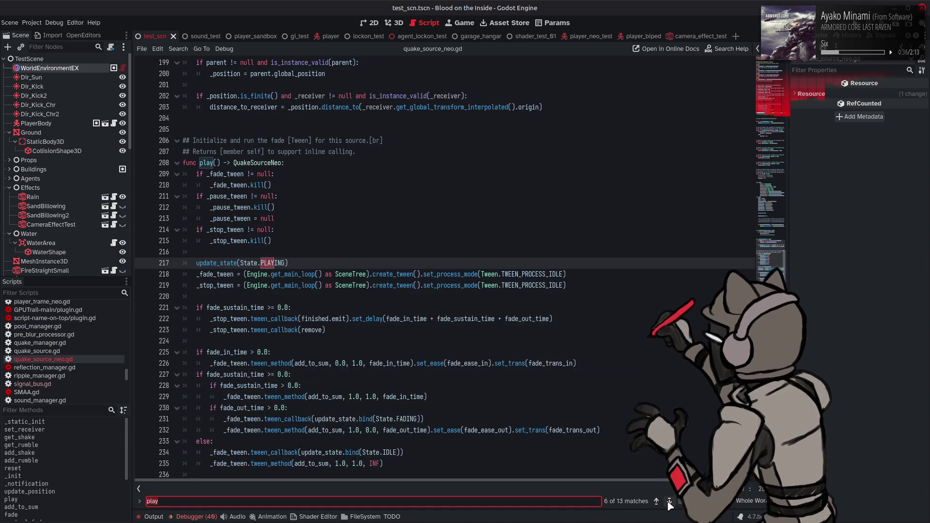
Advance to 'play' match 8 of 13 in the fade() docs on line 278, then read the fade() body
{"action": "left_click", "coordinate": [669, 502]}
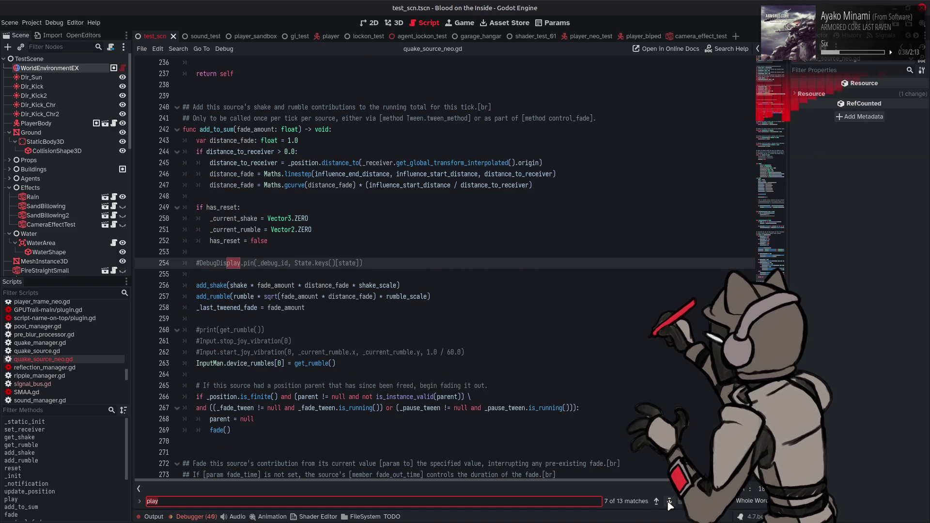
{"action": "left_click", "coordinate": [668, 502]}
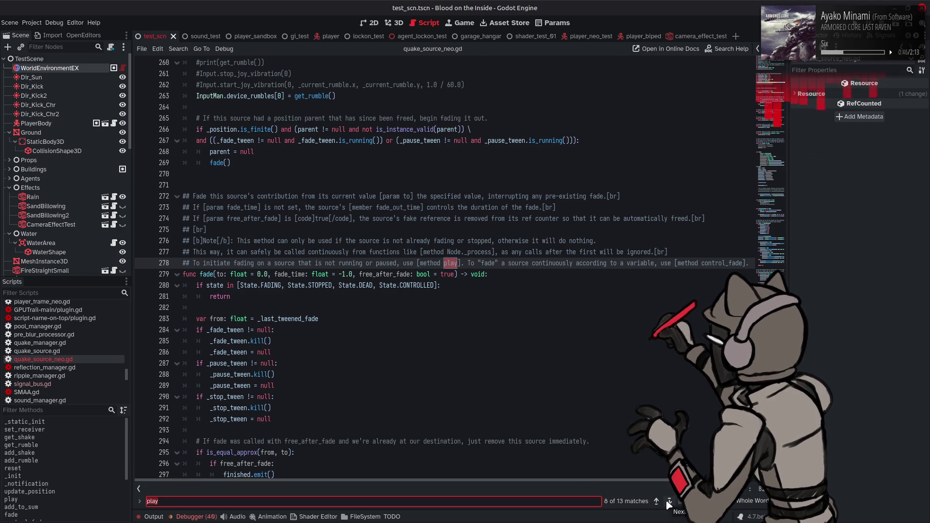
{"action": "scroll", "coordinate": [621, 450], "scroll_direction": "down", "scroll_amount": 4}
{"action": "scroll", "coordinate": [621, 450], "scroll_direction": "down", "scroll_amount": 1}
{"action": "scroll", "coordinate": [628, 439], "scroll_direction": "down", "scroll_amount": 2}
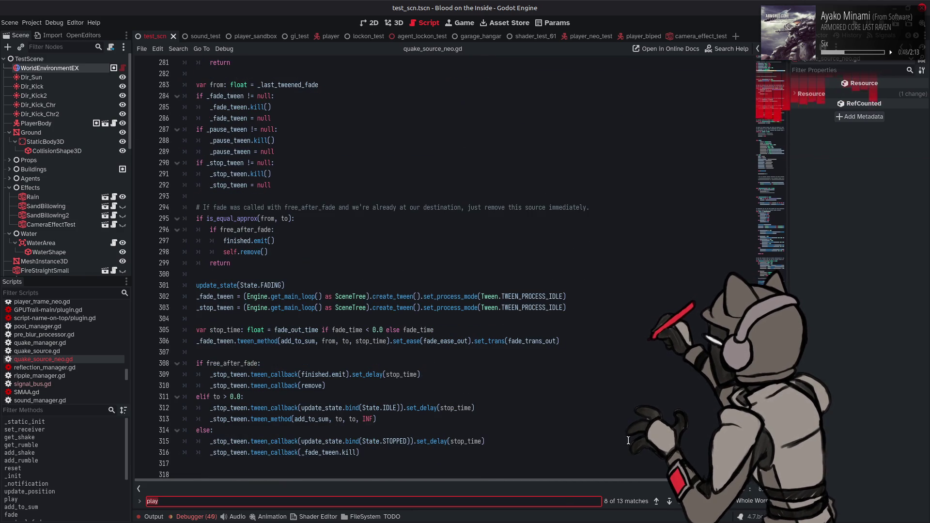
{"action": "scroll", "coordinate": [628, 440], "scroll_direction": "down", "scroll_amount": 1}
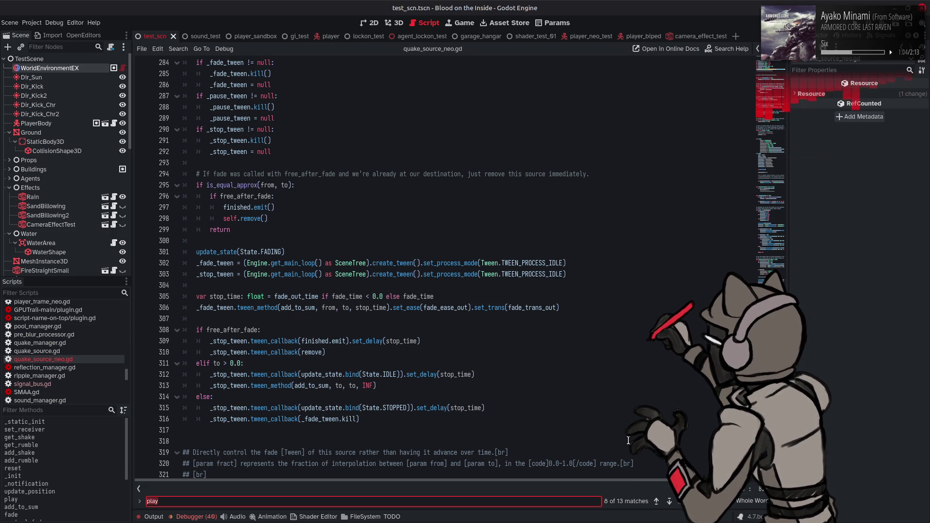
Scroll up from line 284 past add_to_sum to func play() around line 200
{"action": "scroll", "coordinate": [628, 441], "scroll_direction": "up", "scroll_amount": 6}
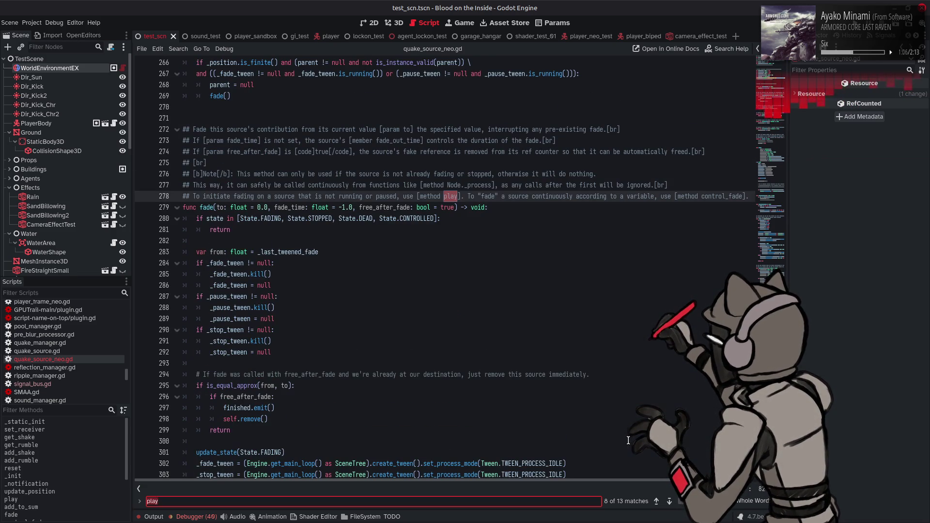
{"action": "scroll", "coordinate": [628, 441], "scroll_direction": "up", "scroll_amount": 6}
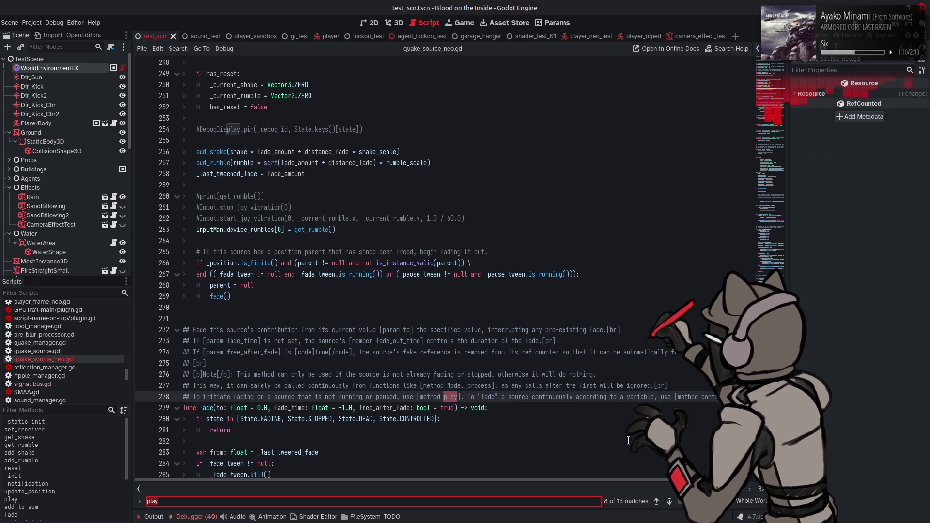
{"action": "scroll", "coordinate": [628, 441], "scroll_direction": "up", "scroll_amount": 1}
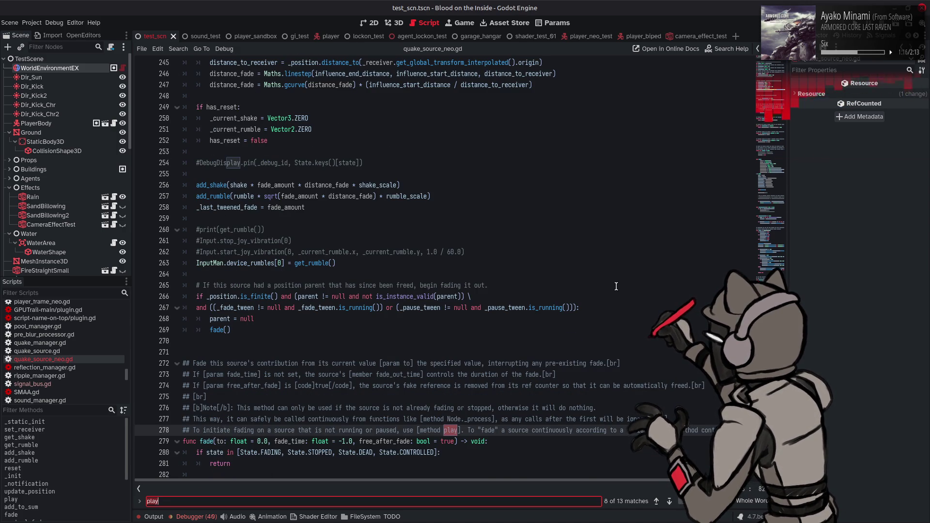
{"action": "scroll", "coordinate": [618, 286], "scroll_direction": "up", "scroll_amount": 3}
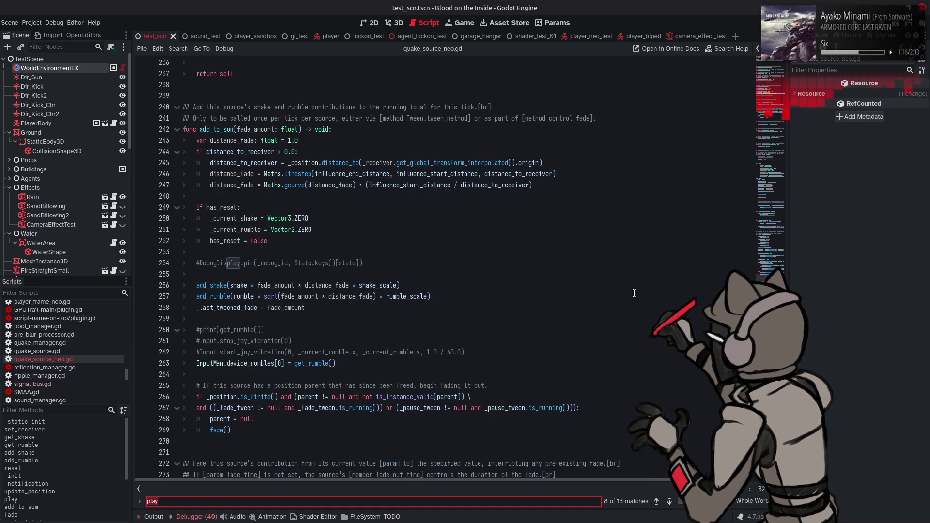
{"action": "scroll", "coordinate": [632, 294], "scroll_direction": "up", "scroll_amount": 7}
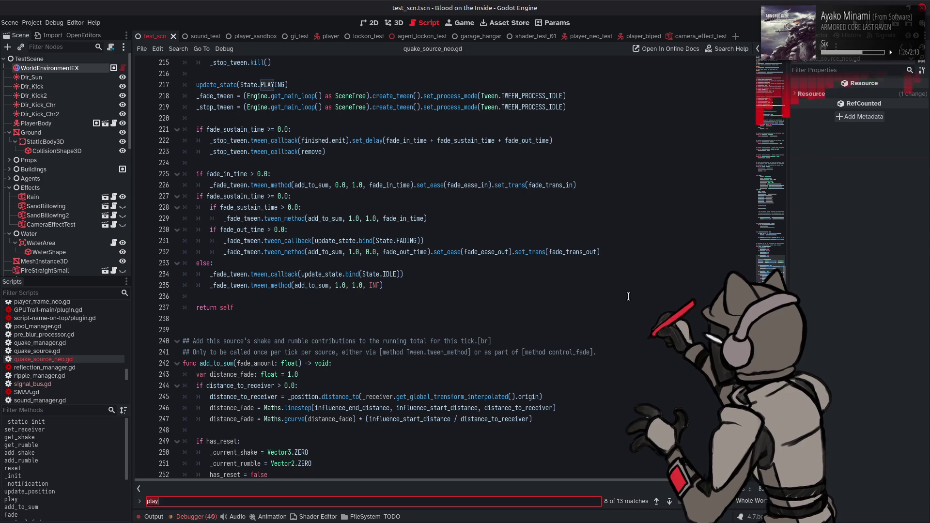
{"action": "scroll", "coordinate": [597, 285], "scroll_direction": "up", "scroll_amount": 5}
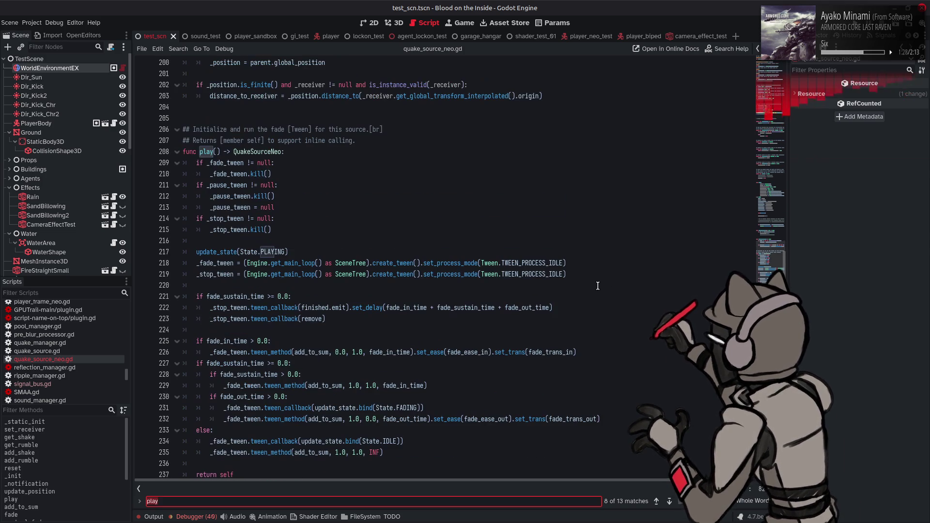
Scroll up to the '# Methods' header at line 113 and select 'reset' on line 118
{"action": "scroll", "coordinate": [597, 286], "scroll_direction": "up", "scroll_amount": 3}
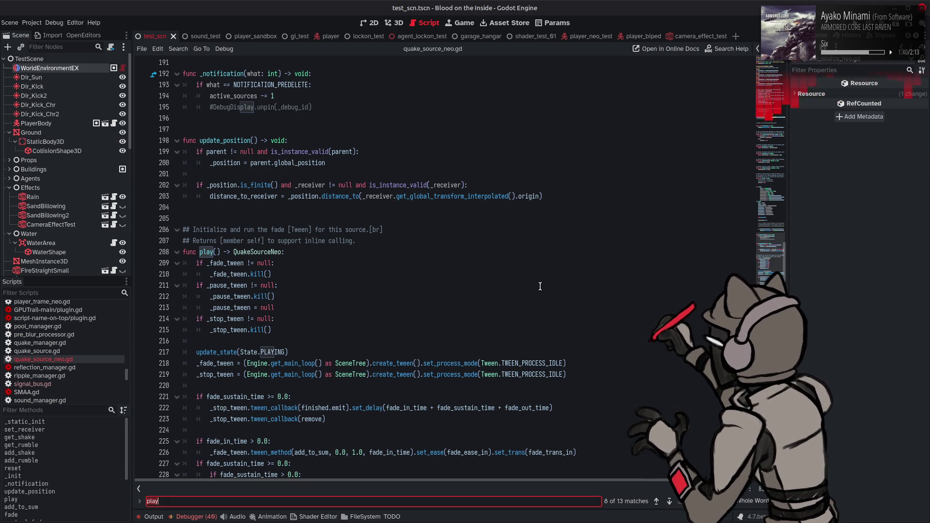
{"action": "scroll", "coordinate": [539, 286], "scroll_direction": "up", "scroll_amount": 4}
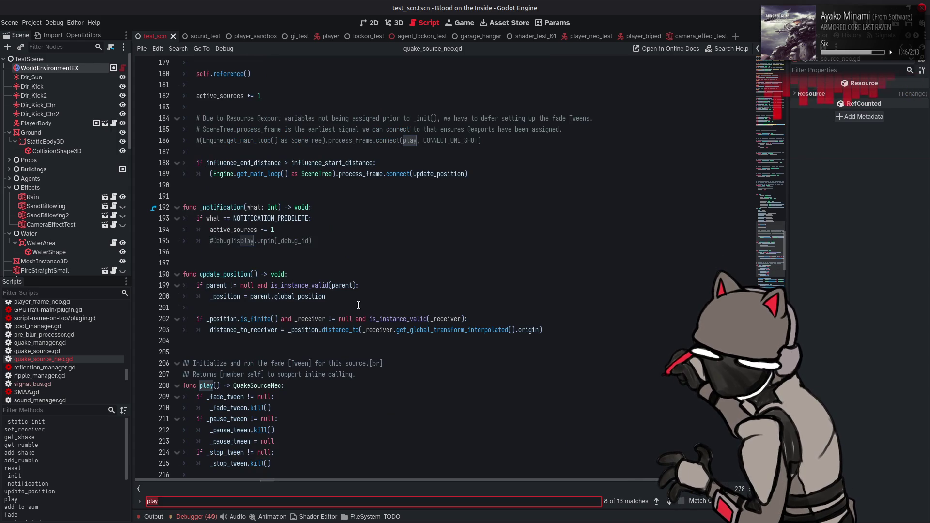
{"action": "scroll", "coordinate": [361, 299], "scroll_direction": "up", "scroll_amount": 2}
{"action": "scroll", "coordinate": [404, 307], "scroll_direction": "up", "scroll_amount": 3}
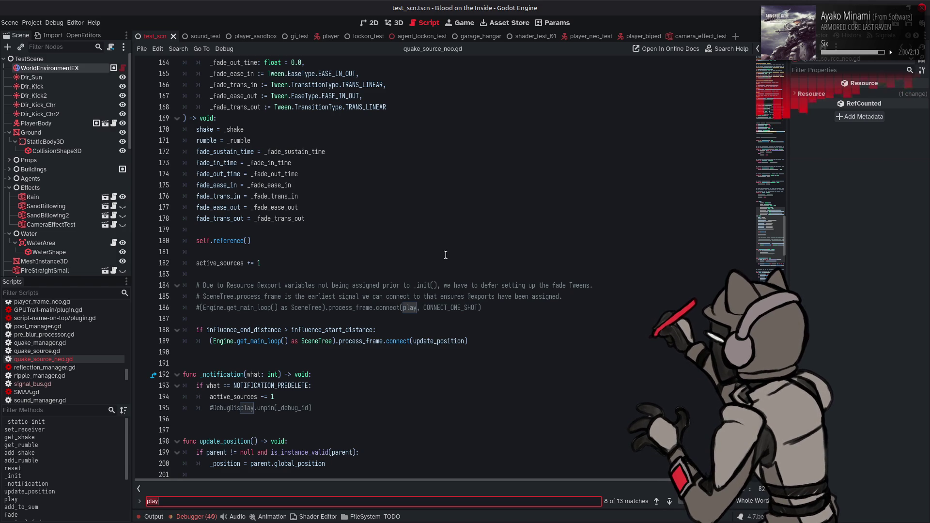
{"action": "scroll", "coordinate": [447, 254], "scroll_direction": "up", "scroll_amount": 5}
{"action": "scroll", "coordinate": [446, 255], "scroll_direction": "up", "scroll_amount": 6}
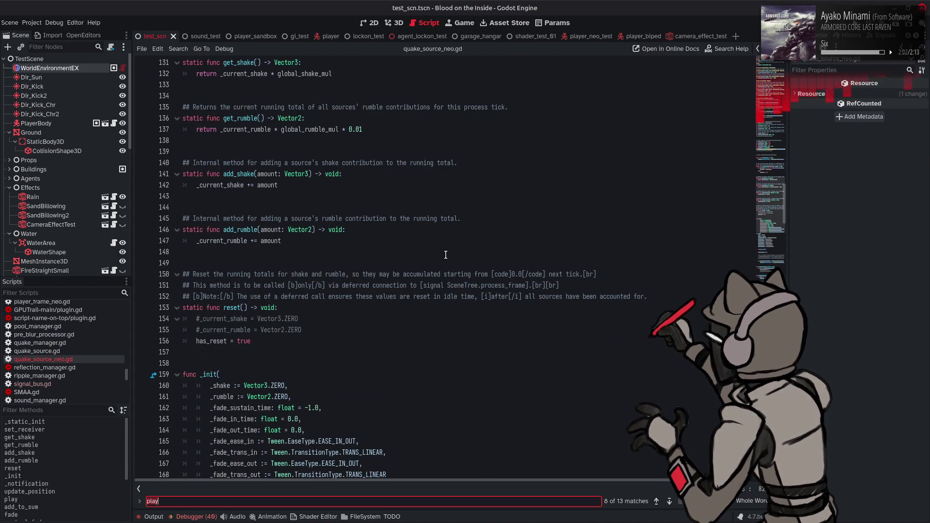
{"action": "scroll", "coordinate": [446, 255], "scroll_direction": "up", "scroll_amount": 6}
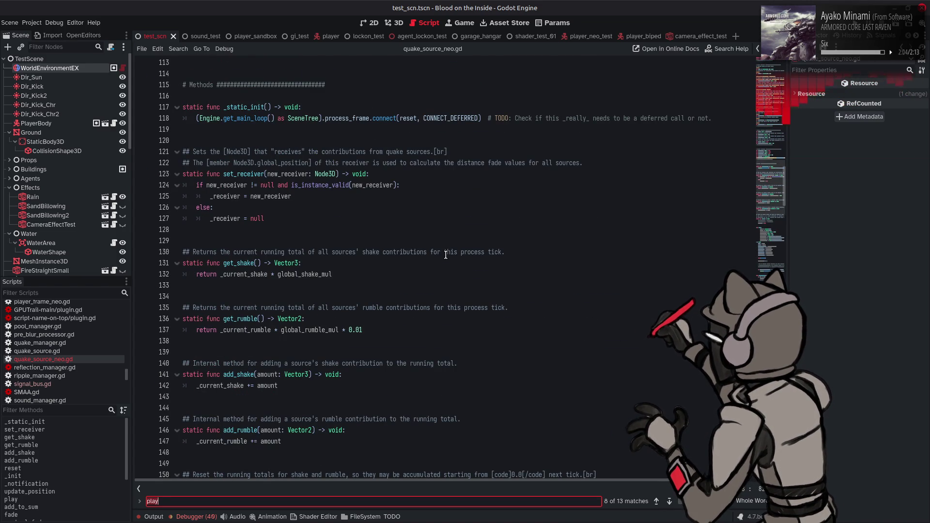
{"action": "double_click", "coordinate": [412, 118]}
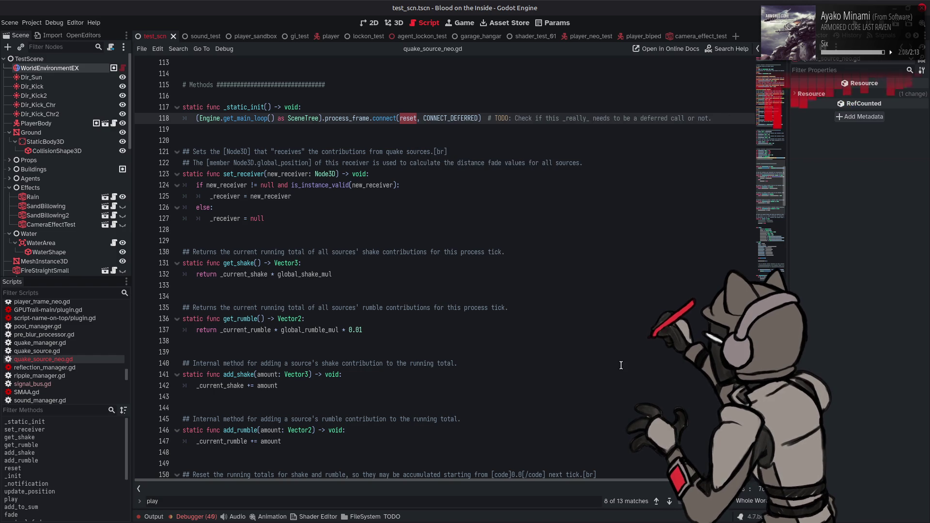
Search 'reset' and cycle its 3 matches, including the static reset() function, back to line 118
{"action": "key", "text": "ctrl+f"}
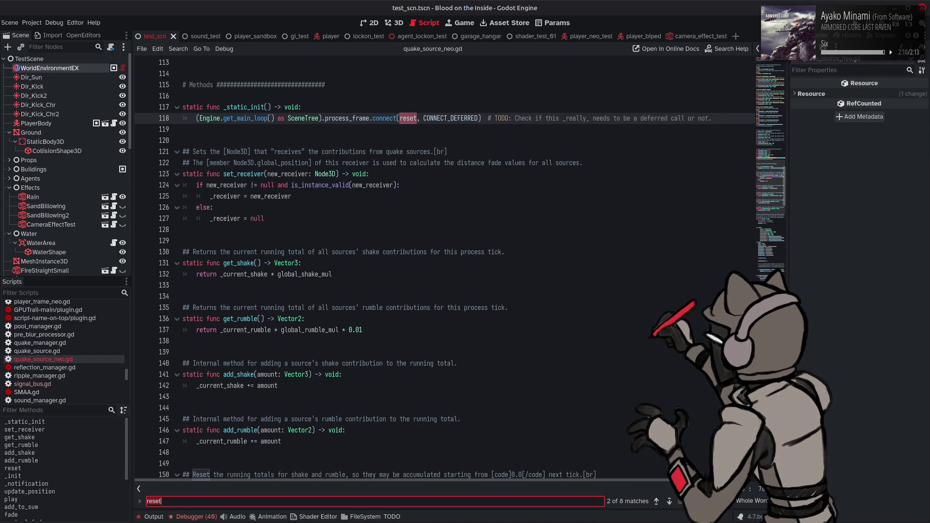
{"action": "left_click", "coordinate": [670, 502]}
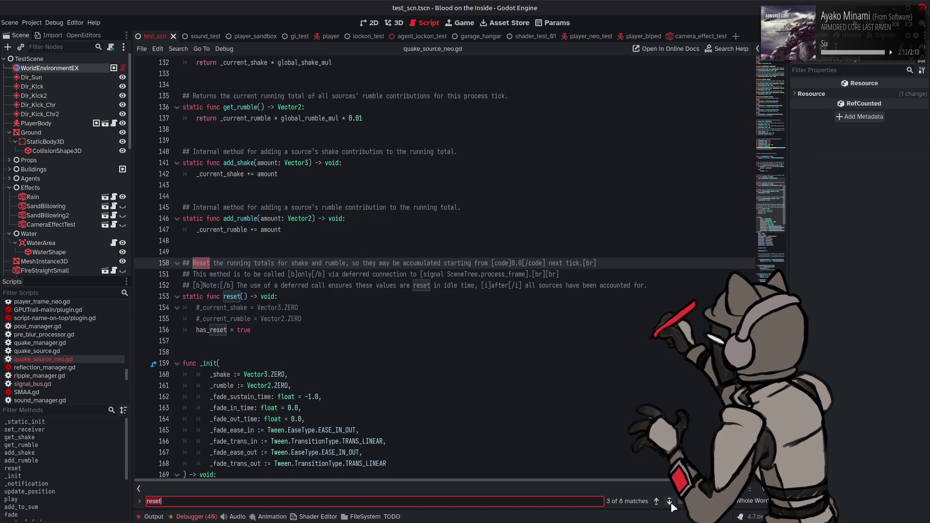
{"action": "left_click", "coordinate": [669, 502]}
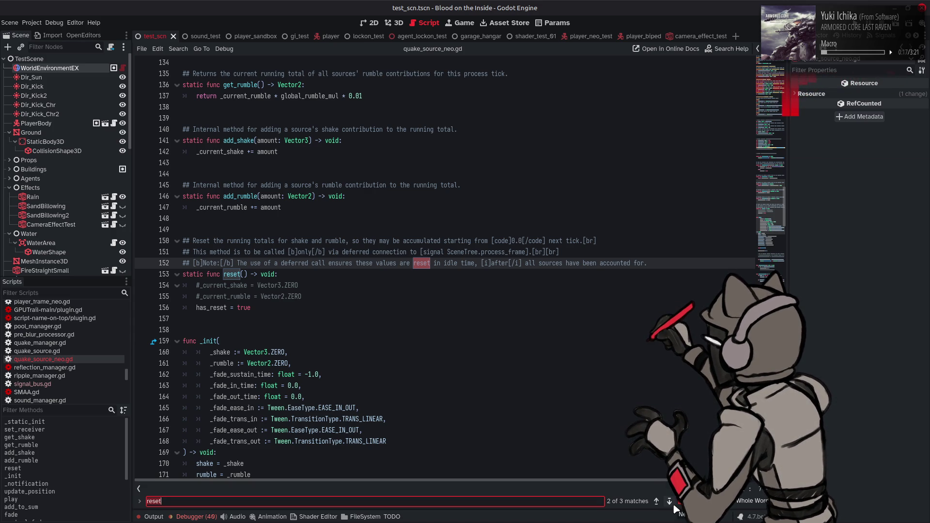
{"action": "left_click", "coordinate": [673, 505]}
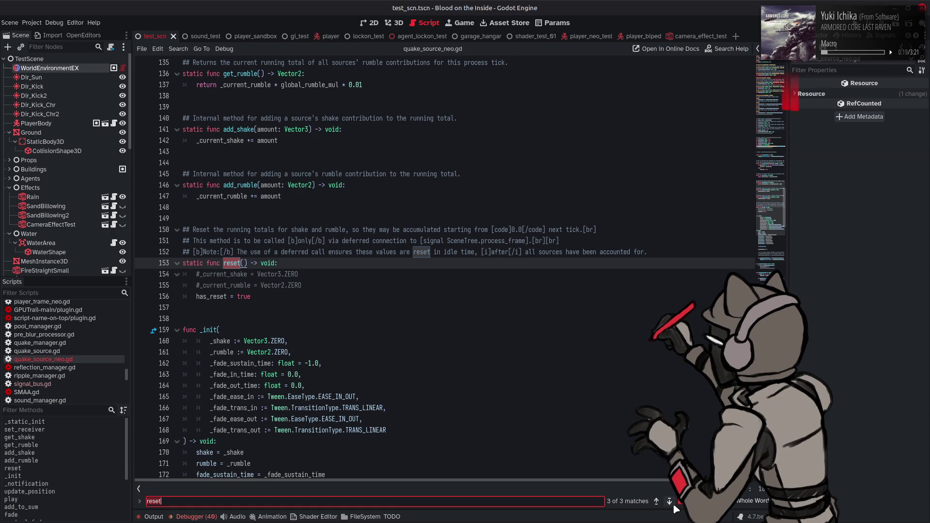
{"action": "left_click", "coordinate": [673, 505]}
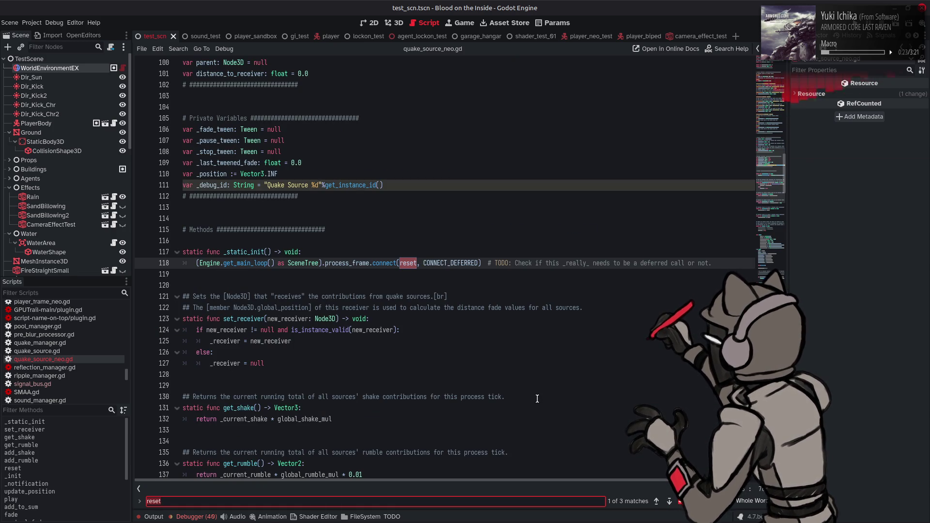
Scroll up to line 1 showing the finished signal, State enum and global shake/rumble multipliers
{"action": "scroll", "coordinate": [525, 394], "scroll_direction": "up", "scroll_amount": 3}
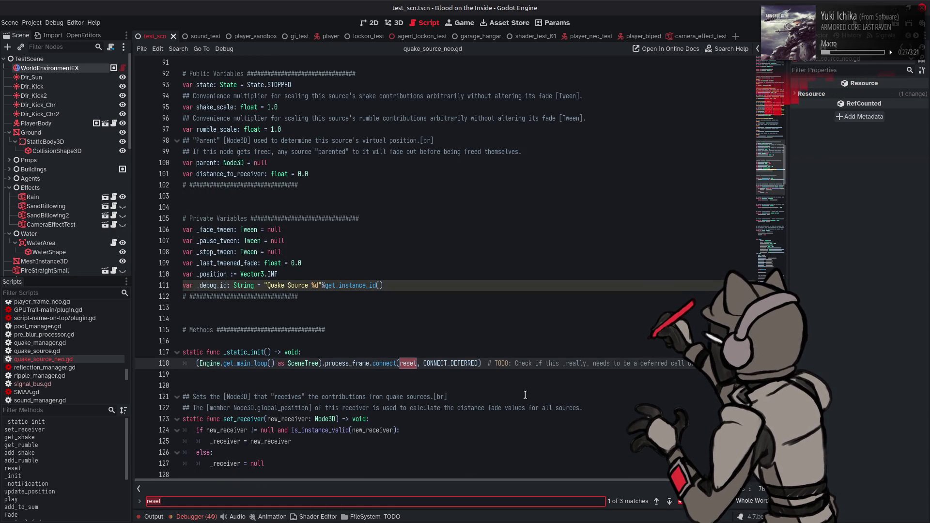
{"action": "scroll", "coordinate": [525, 395], "scroll_direction": "up", "scroll_amount": 2}
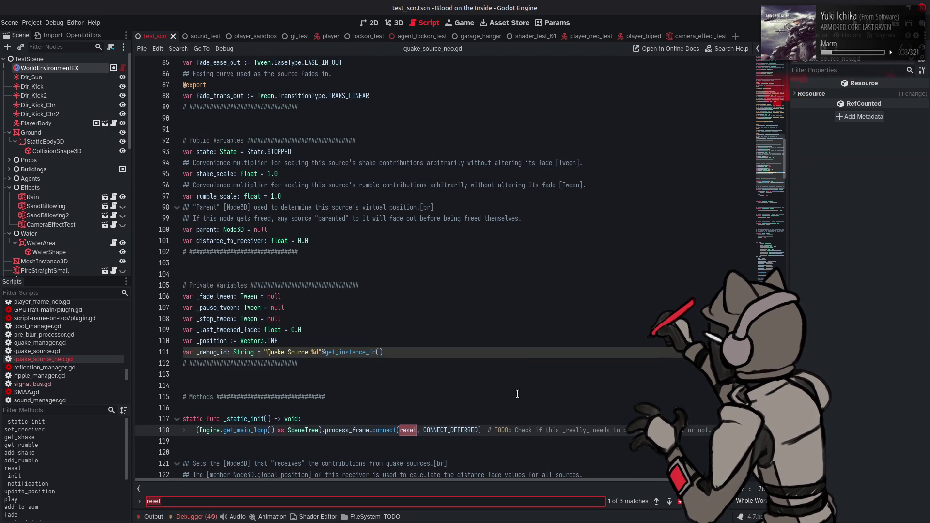
{"action": "scroll", "coordinate": [517, 394], "scroll_direction": "up", "scroll_amount": 5}
{"action": "scroll", "coordinate": [517, 395], "scroll_direction": "up", "scroll_amount": 5}
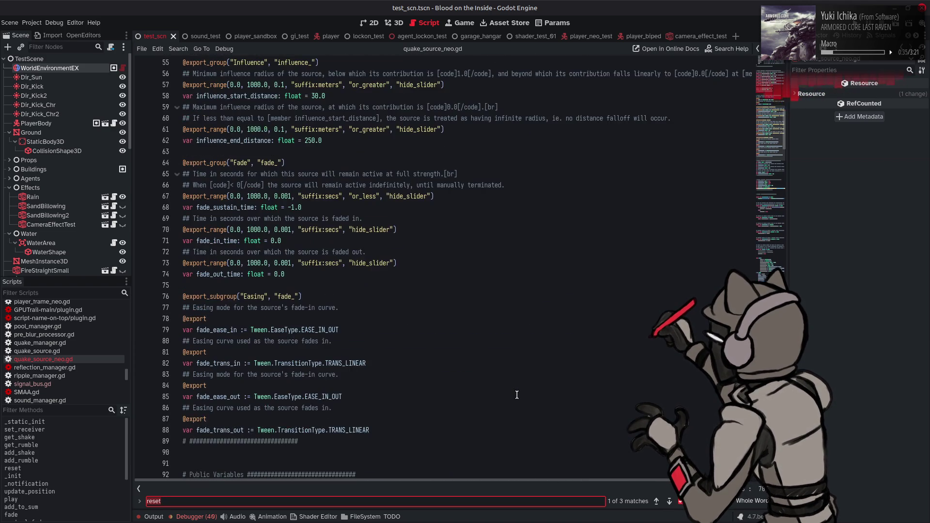
{"action": "scroll", "coordinate": [517, 395], "scroll_direction": "up", "scroll_amount": 5}
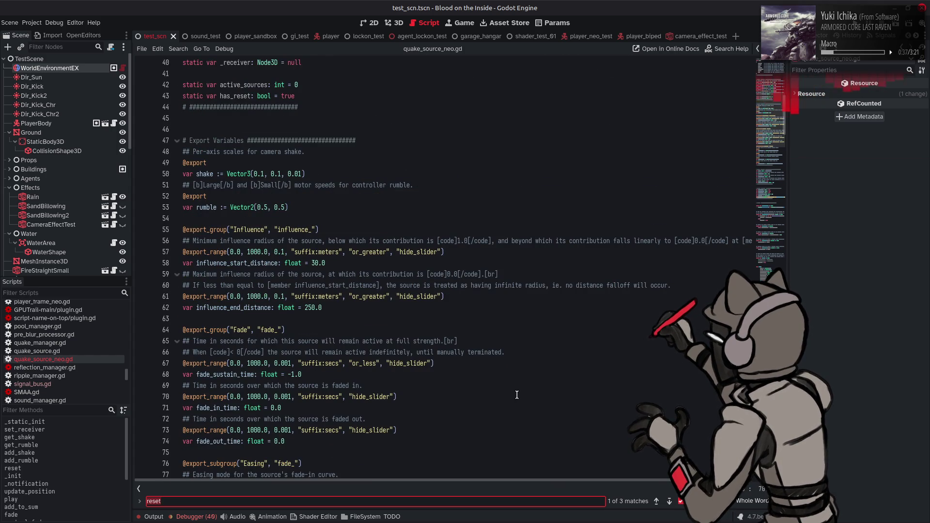
{"action": "scroll", "coordinate": [517, 395], "scroll_direction": "up", "scroll_amount": 5}
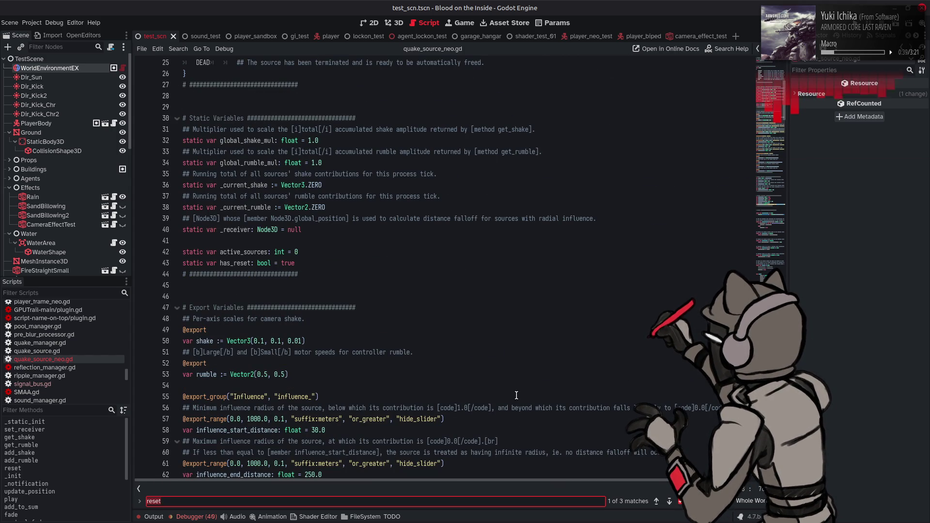
{"action": "scroll", "coordinate": [516, 395], "scroll_direction": "up", "scroll_amount": 4}
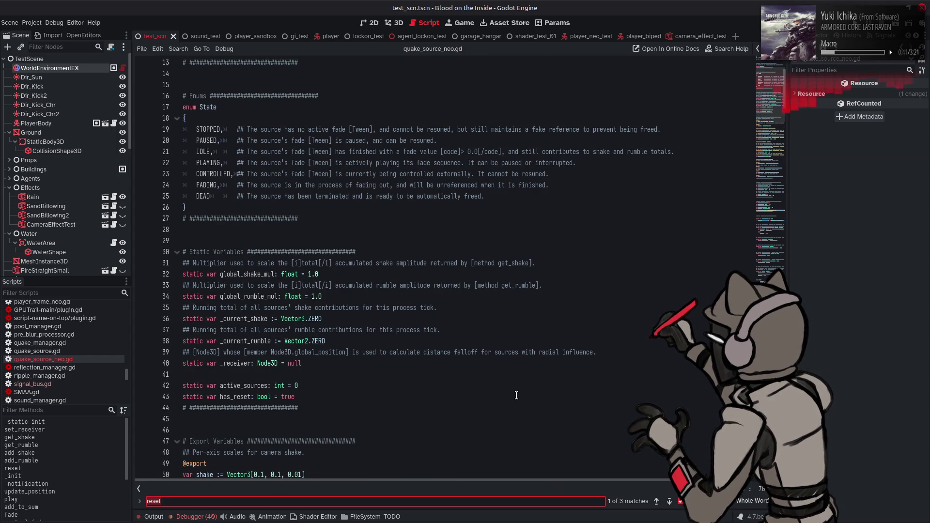
{"action": "scroll", "coordinate": [516, 395], "scroll_direction": "up", "scroll_amount": 4}
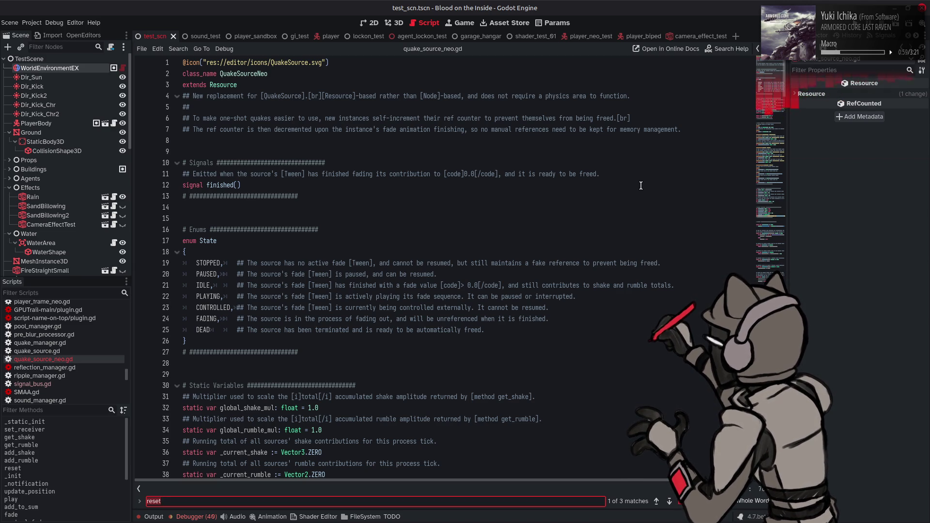
Drag the minimap down to around line 393 to show fire(), as_template() and new_template()
{"action": "left_click", "coordinate": [768, 90]}
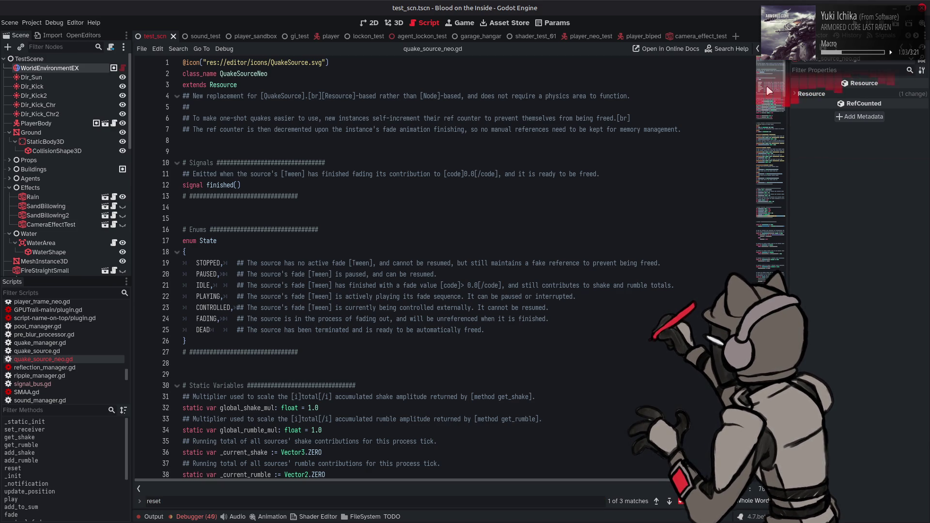
{"action": "left_click_drag", "start_coordinate": [769, 91], "coordinate": [770, 97]}
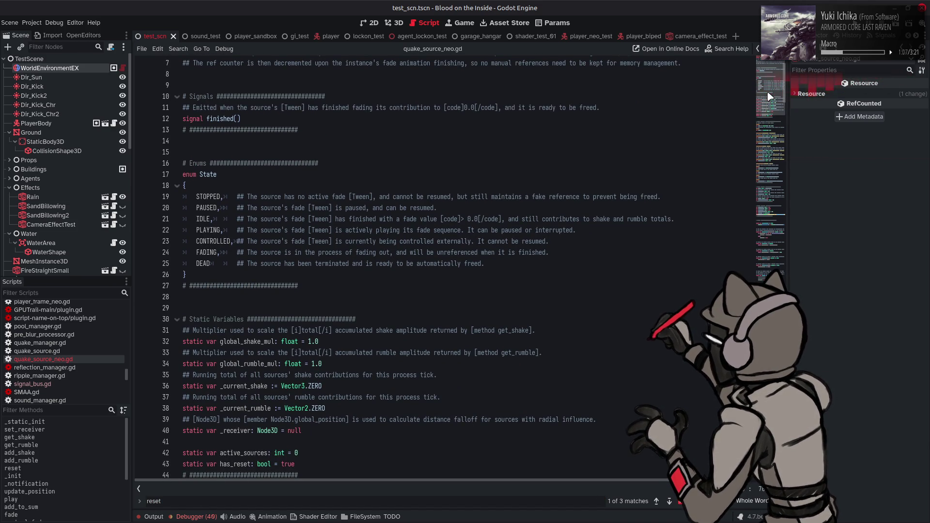
{"action": "left_click_drag", "start_coordinate": [770, 97], "coordinate": [770, 111]}
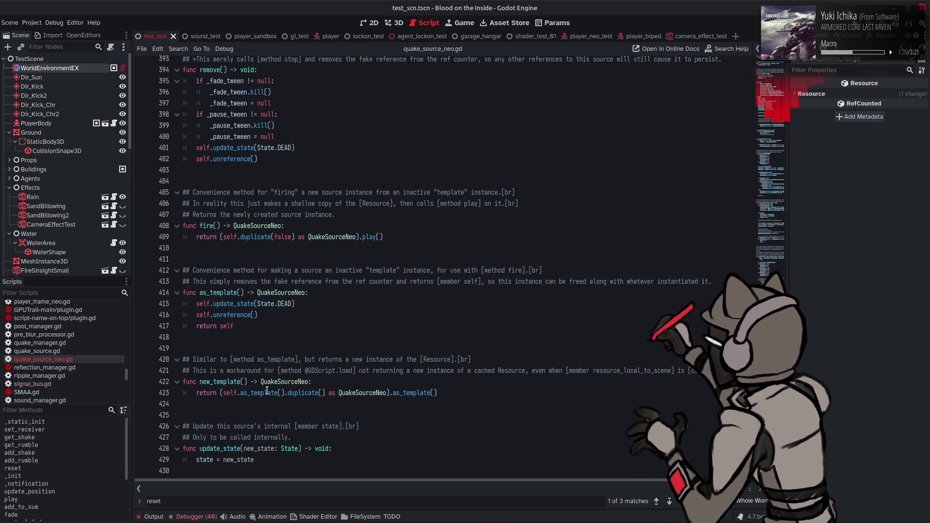
{"action": "mouse_move", "coordinate": [267, 391]}
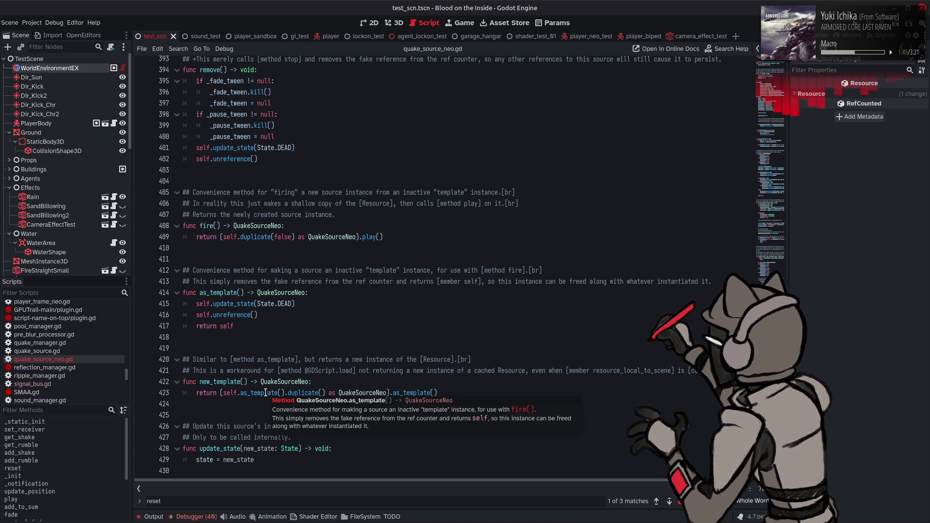
{"action": "mouse_move", "coordinate": [304, 395]}
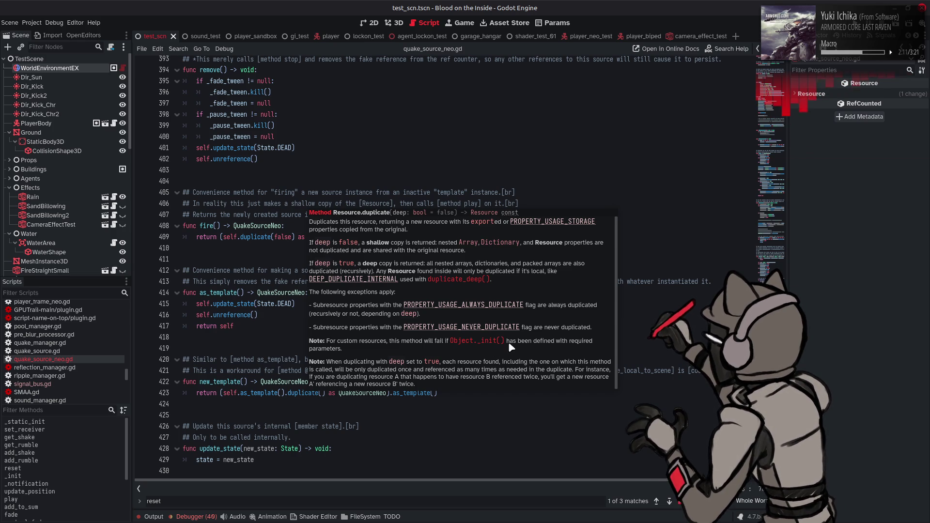
{"action": "left_click", "coordinate": [55, 476]}
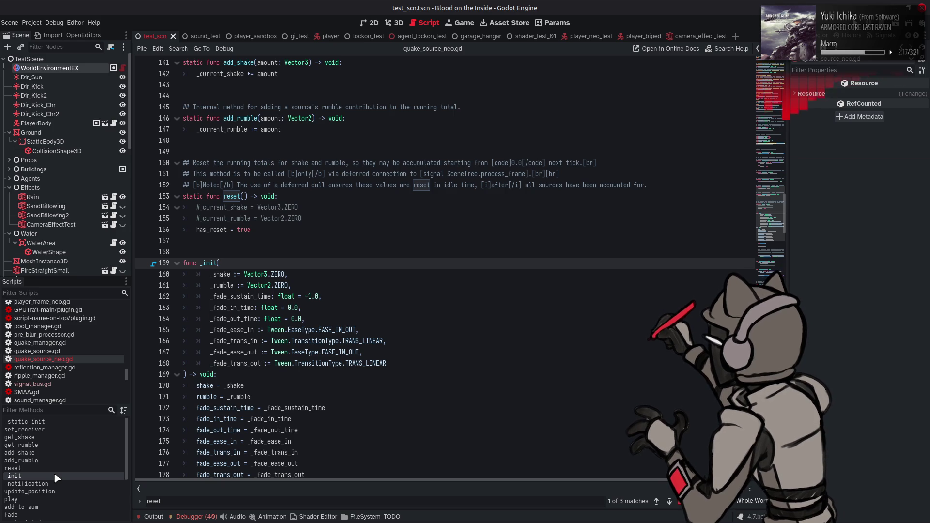
{"action": "scroll", "coordinate": [498, 319], "scroll_direction": "down", "scroll_amount": 3}
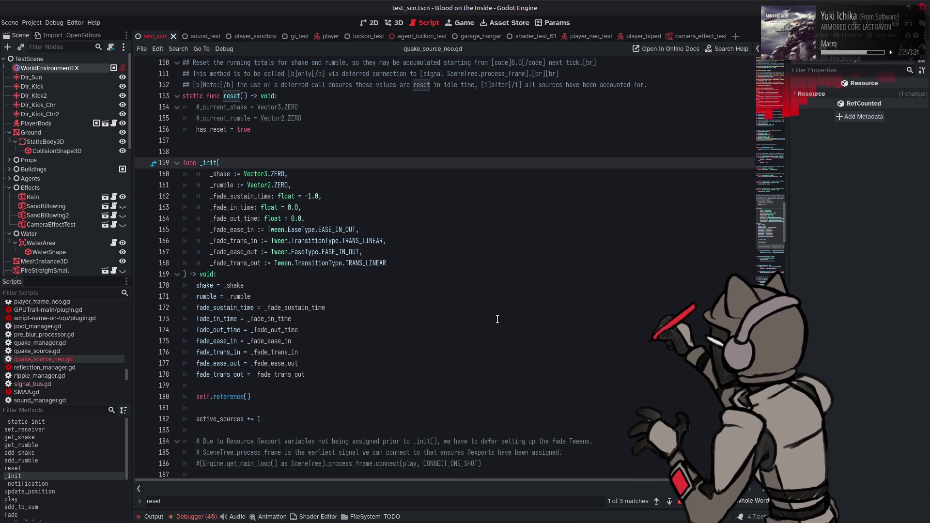
{"action": "scroll", "coordinate": [497, 319], "scroll_direction": "down", "scroll_amount": 3}
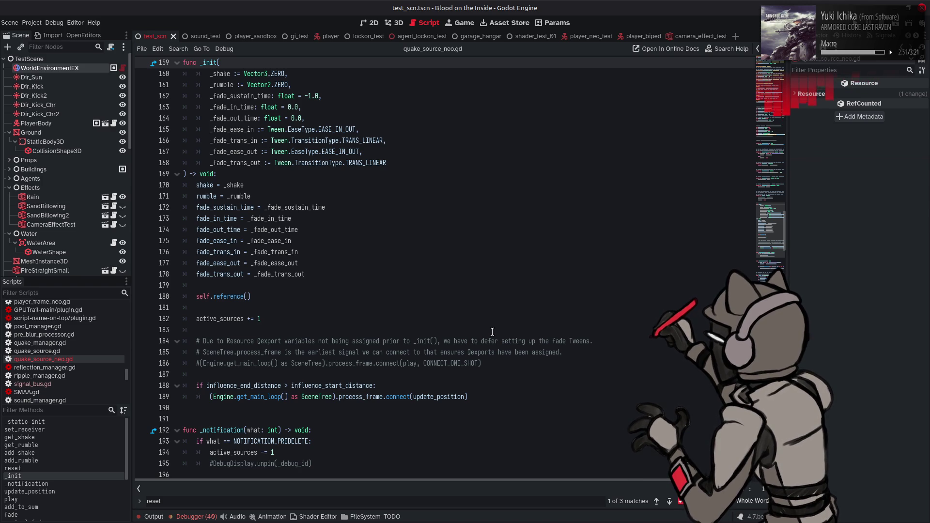
{"action": "scroll", "coordinate": [492, 332], "scroll_direction": "up", "scroll_amount": 5}
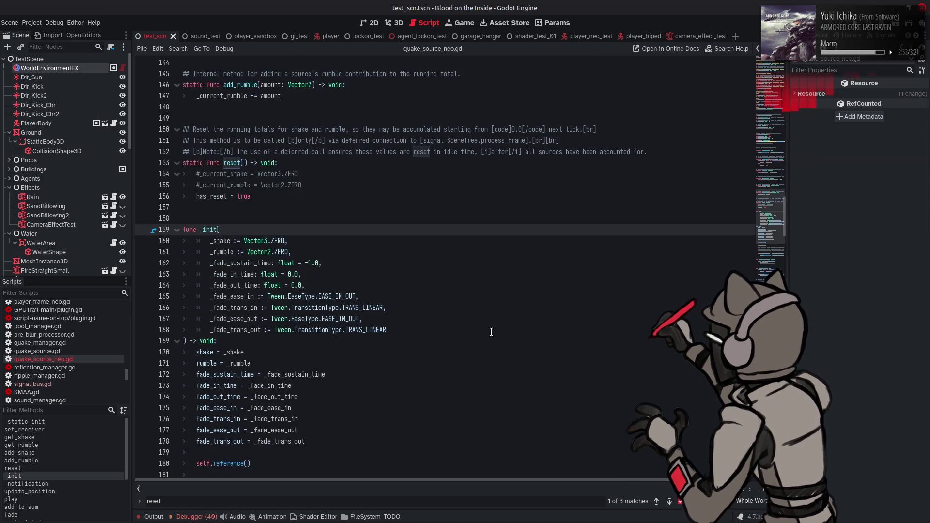
{"action": "scroll", "coordinate": [491, 331], "scroll_direction": "down", "scroll_amount": 7}
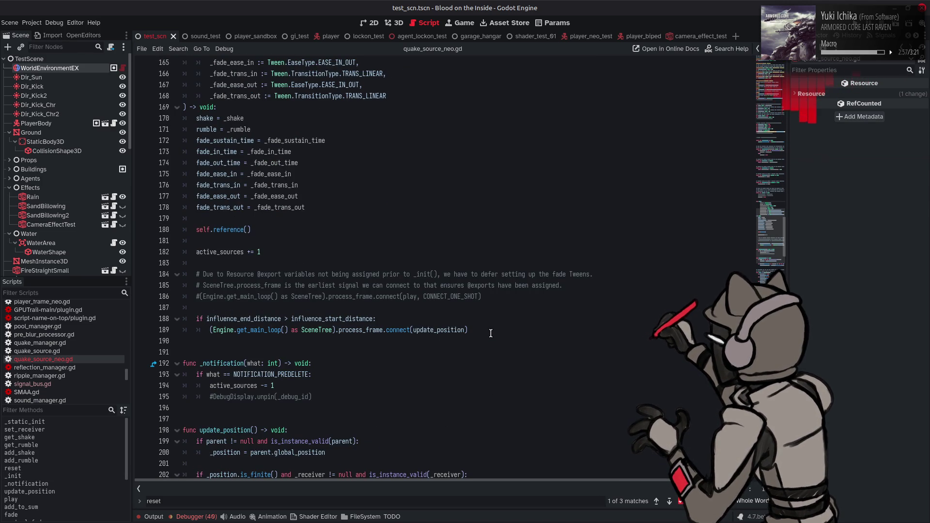
{"action": "scroll", "coordinate": [490, 334], "scroll_direction": "down", "scroll_amount": 4}
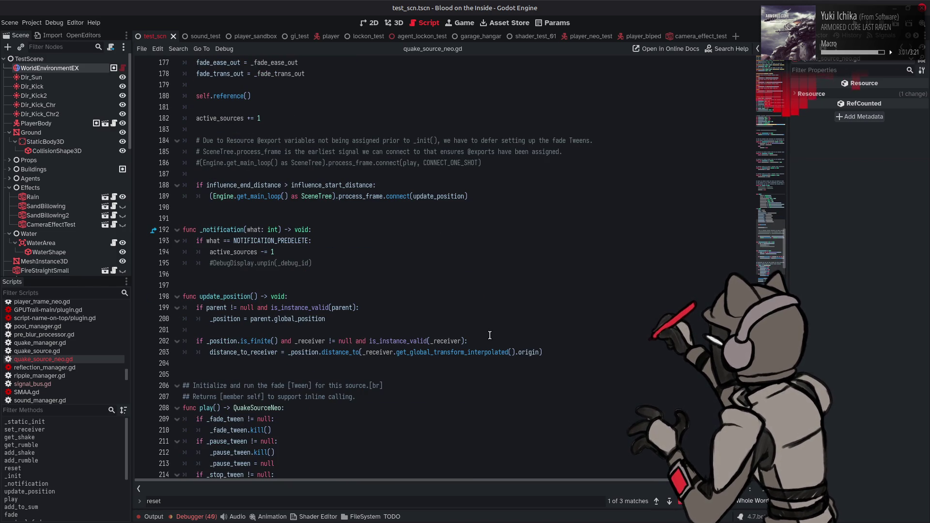
{"action": "scroll", "coordinate": [489, 336], "scroll_direction": "down", "scroll_amount": 3}
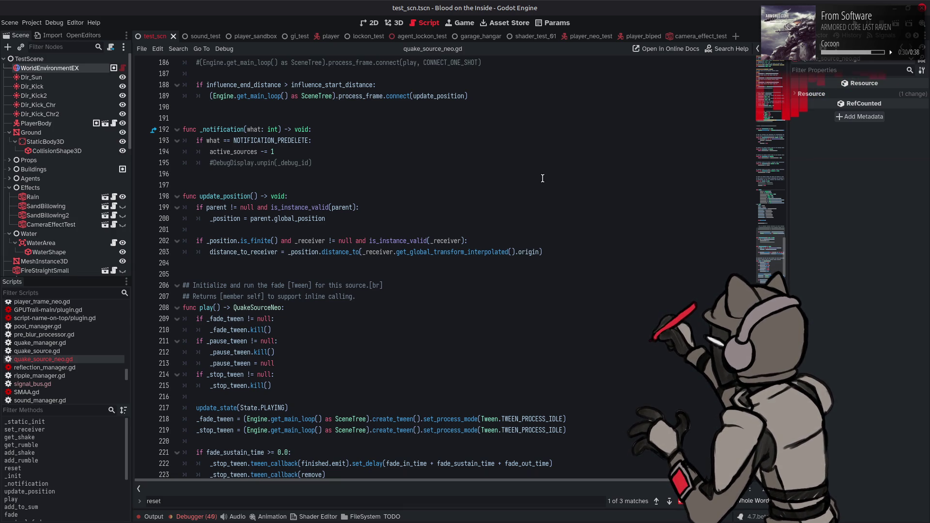
{"action": "scroll", "coordinate": [542, 178], "scroll_direction": "down", "scroll_amount": 1}
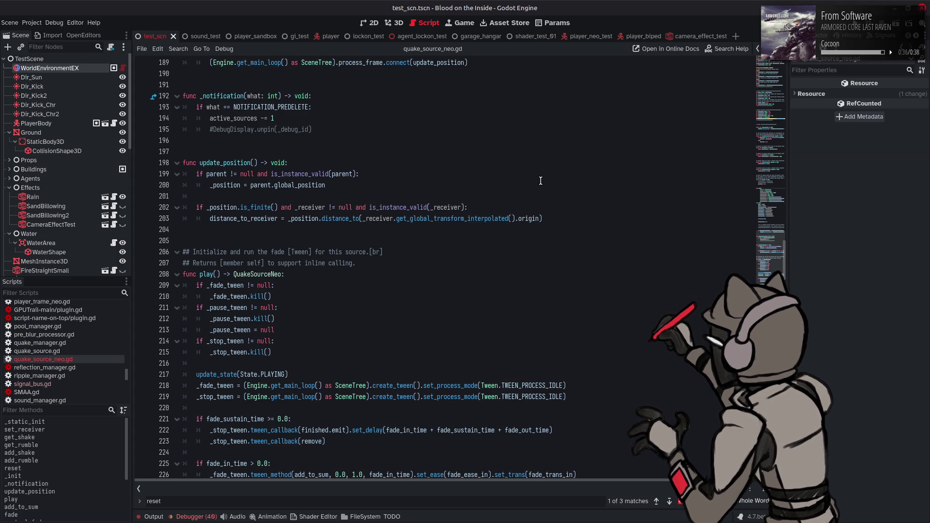
{"action": "scroll", "coordinate": [541, 181], "scroll_direction": "down", "scroll_amount": 1}
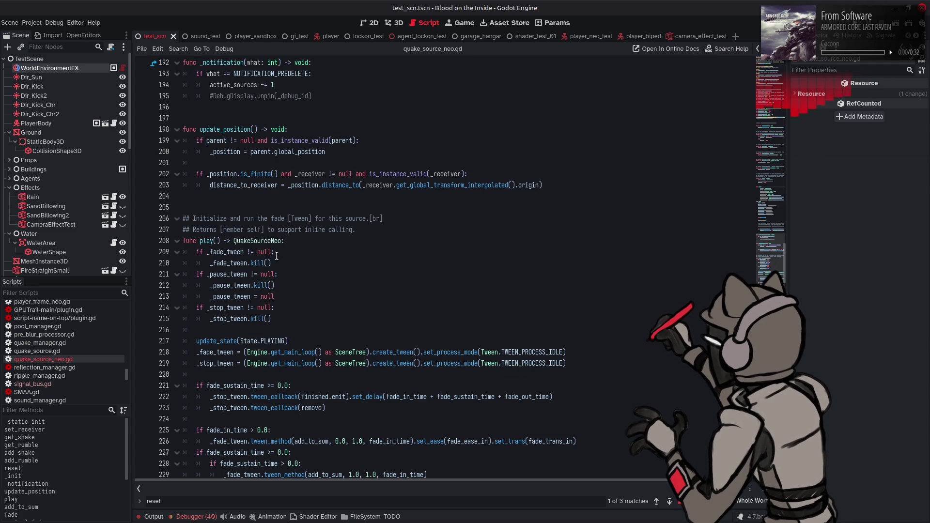
{"action": "left_click", "coordinate": [256, 263]}
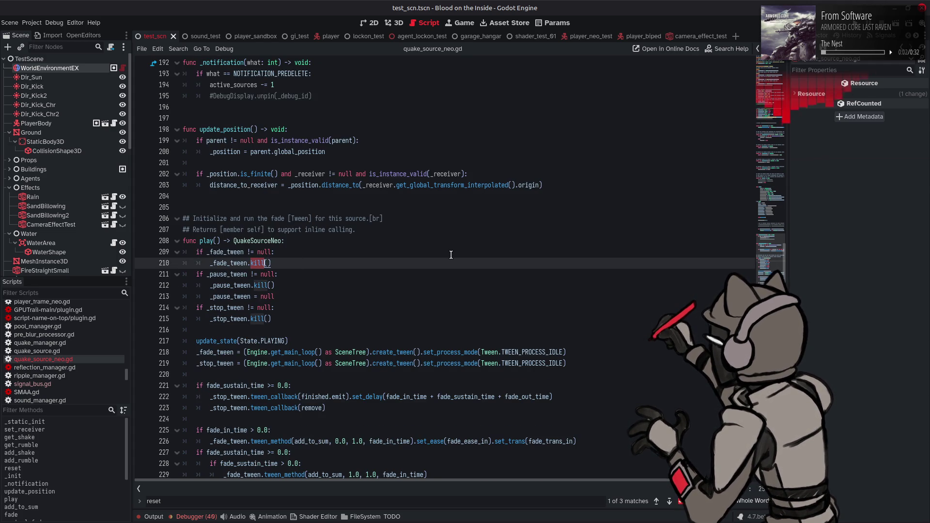
{"action": "scroll", "coordinate": [447, 255], "scroll_direction": "down", "scroll_amount": 1}
Search for kill and step back through its calls in remove(), stop(), resume() and pause()
{"action": "key", "text": "ctrl+f"}
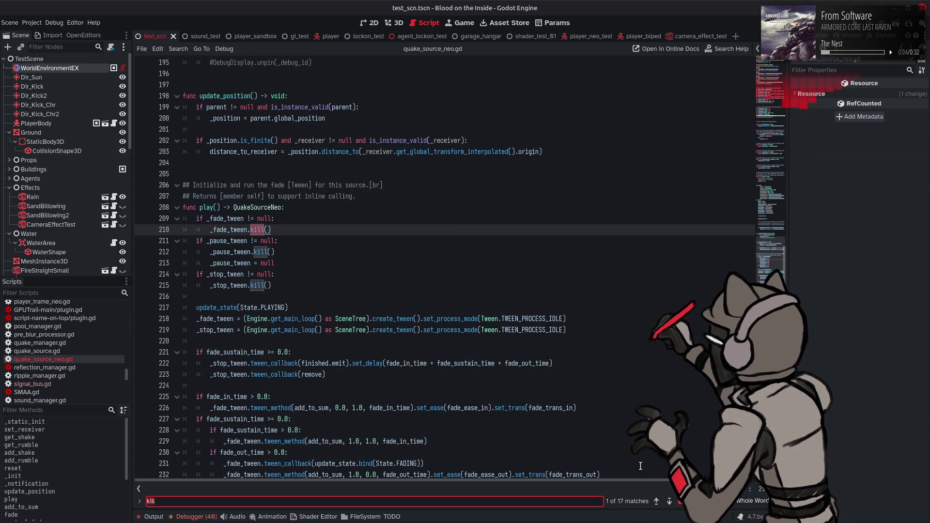
{"action": "left_click", "coordinate": [656, 502]}
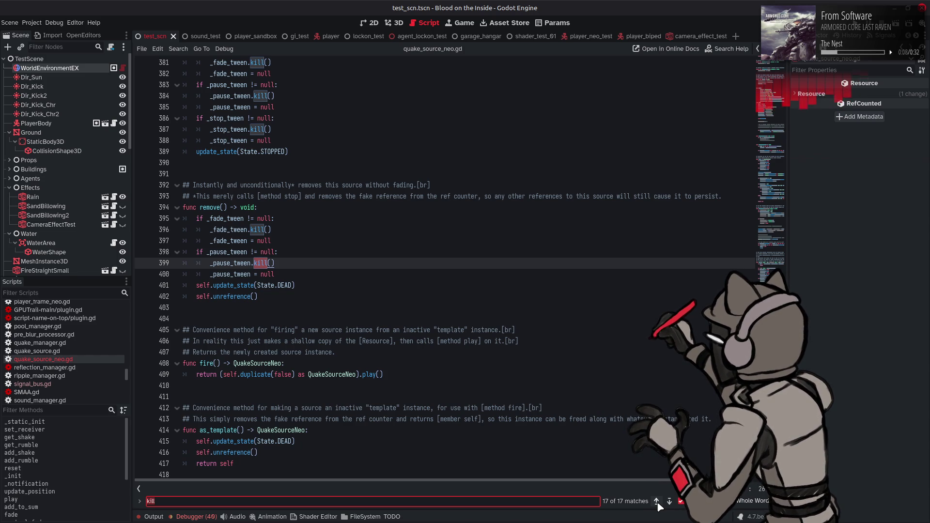
{"action": "left_click", "coordinate": [656, 502]}
{"action": "left_click", "coordinate": [657, 503]}
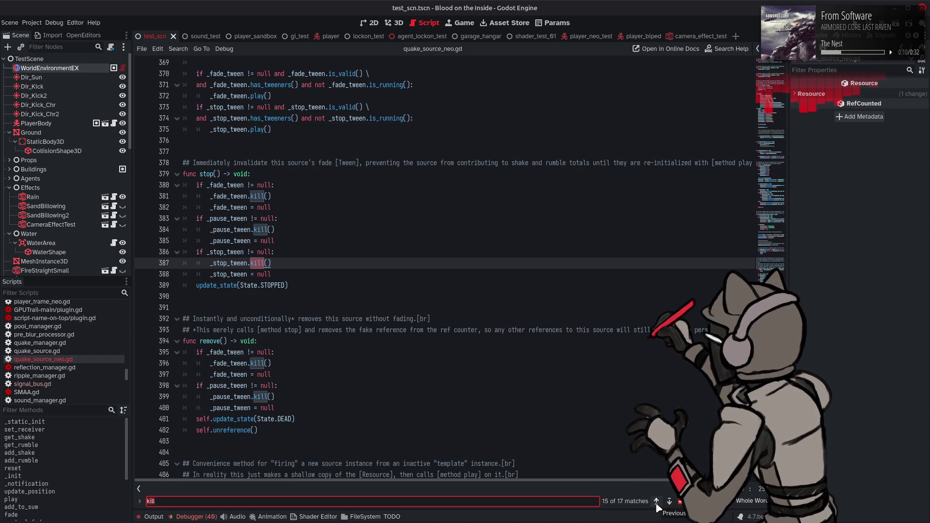
{"action": "left_click", "coordinate": [656, 502]}
{"action": "left_click", "coordinate": [657, 502]}
{"action": "left_click", "coordinate": [656, 502]}
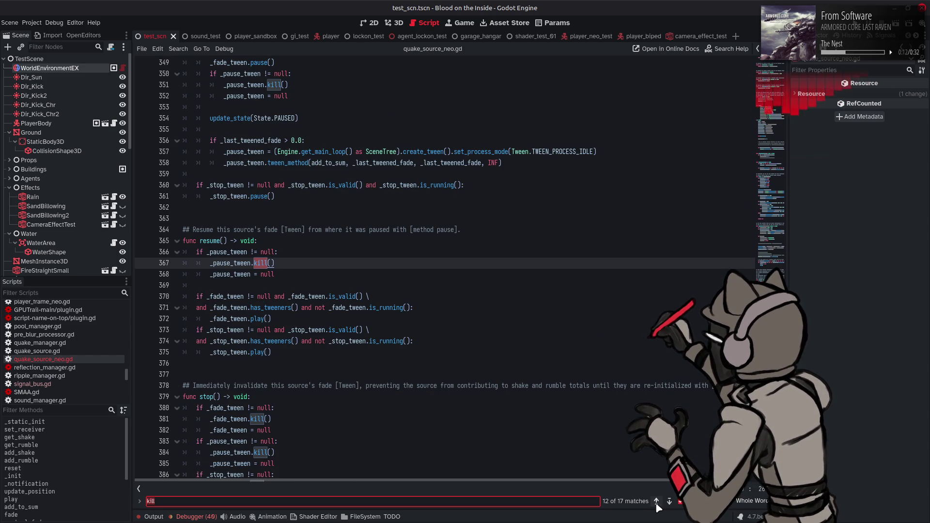
{"action": "left_click", "coordinate": [656, 503]}
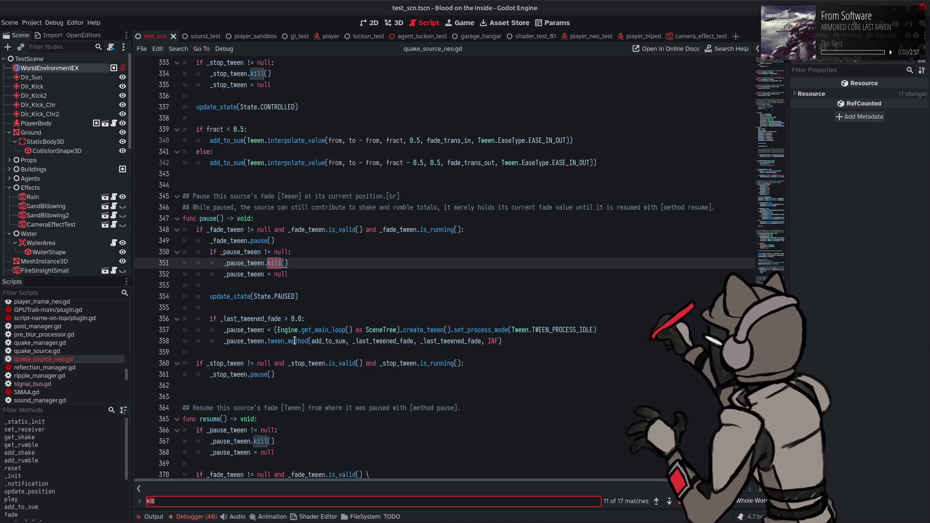
Scroll up and select the add_to_sum call on line 340
{"action": "mouse_move", "coordinate": [295, 341]}
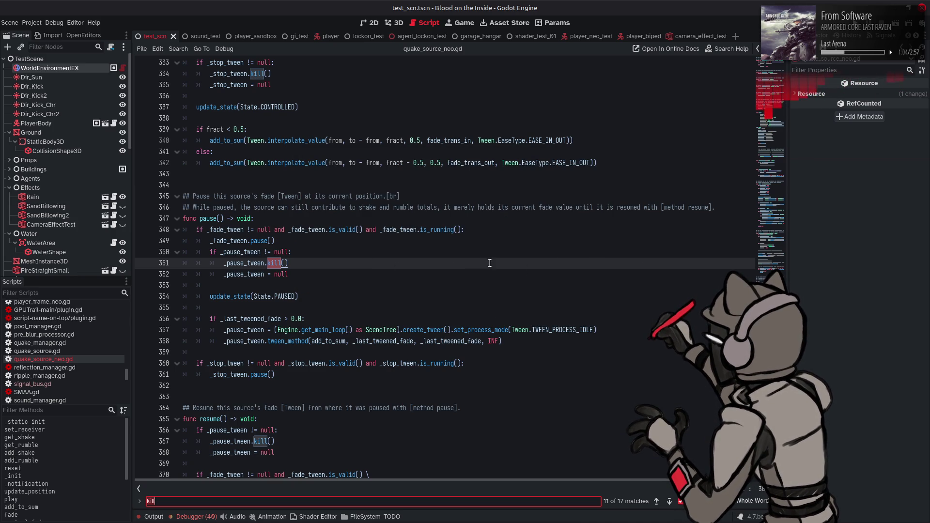
{"action": "scroll", "coordinate": [490, 263], "scroll_direction": "up", "scroll_amount": 4}
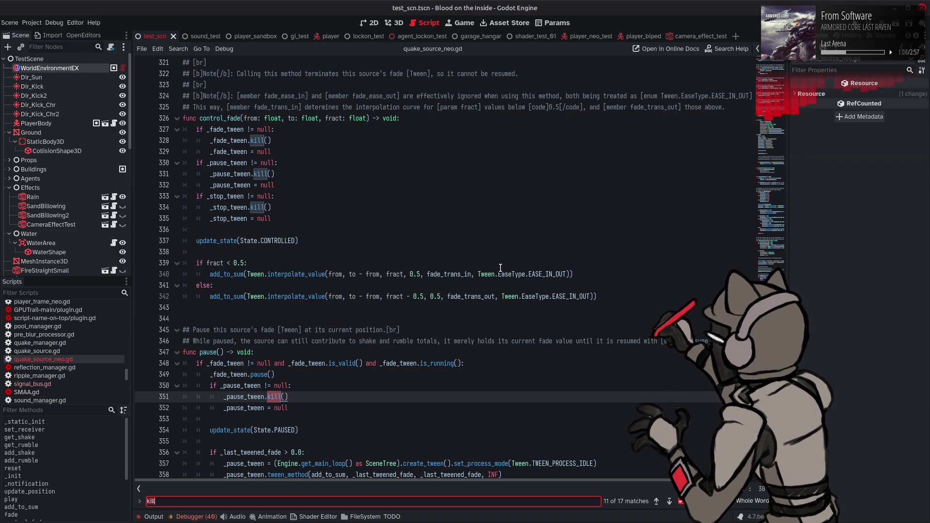
{"action": "mouse_move", "coordinate": [498, 269]}
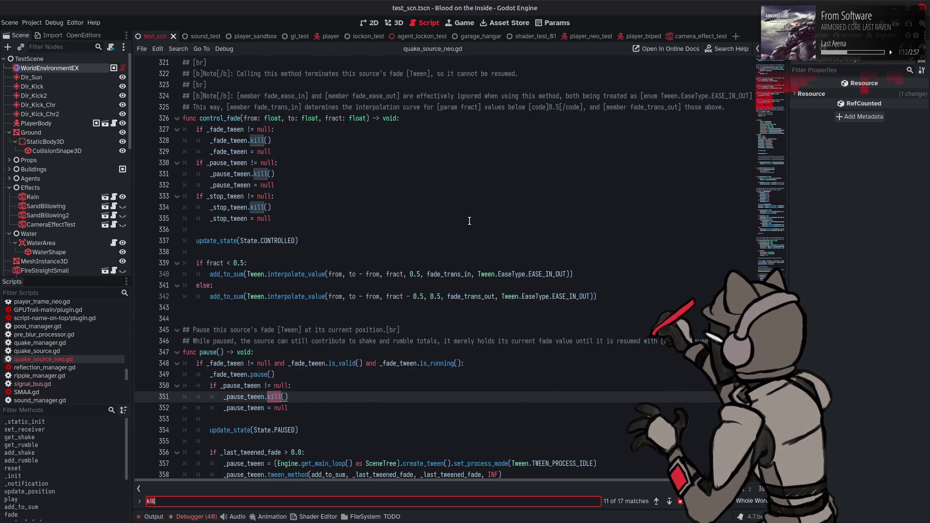
{"action": "scroll", "coordinate": [469, 221], "scroll_direction": "up", "scroll_amount": 3}
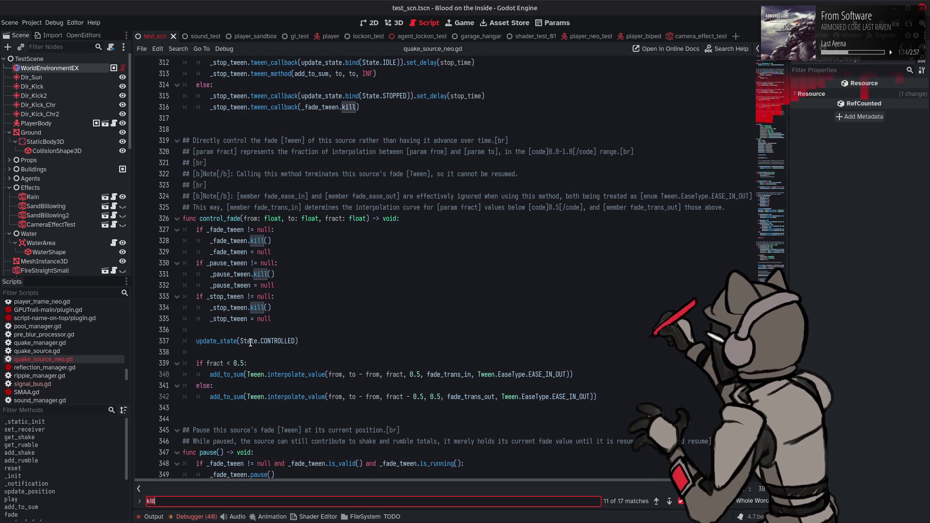
{"action": "double_click", "coordinate": [227, 374]}
Search add_to_sum and step back from line 313 to its definition at line 242
{"action": "key", "text": "ctrl+f"}
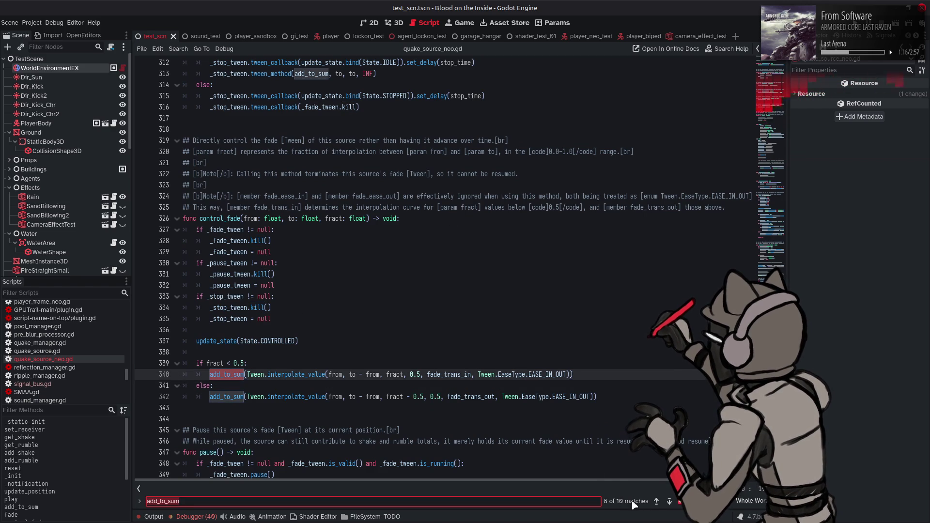
{"action": "left_click", "coordinate": [656, 501]}
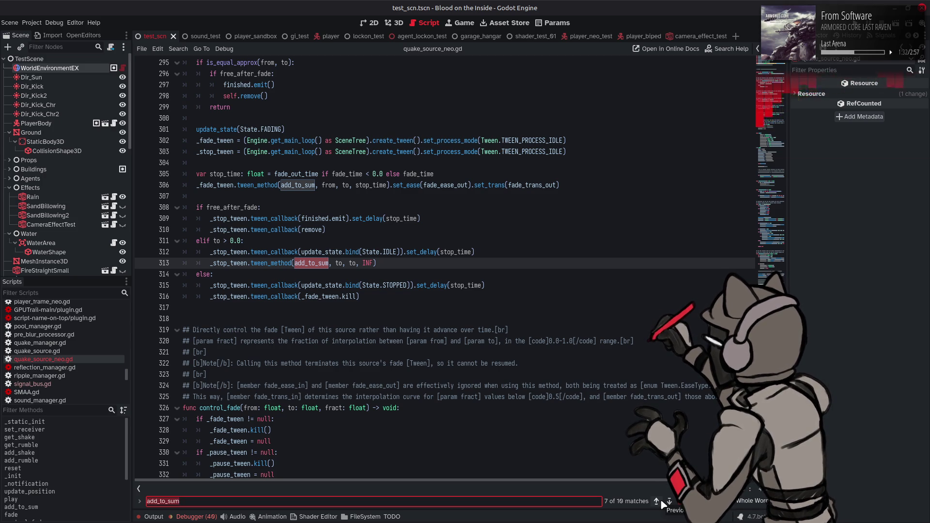
{"action": "left_click", "coordinate": [657, 501]}
{"action": "left_click", "coordinate": [656, 501]}
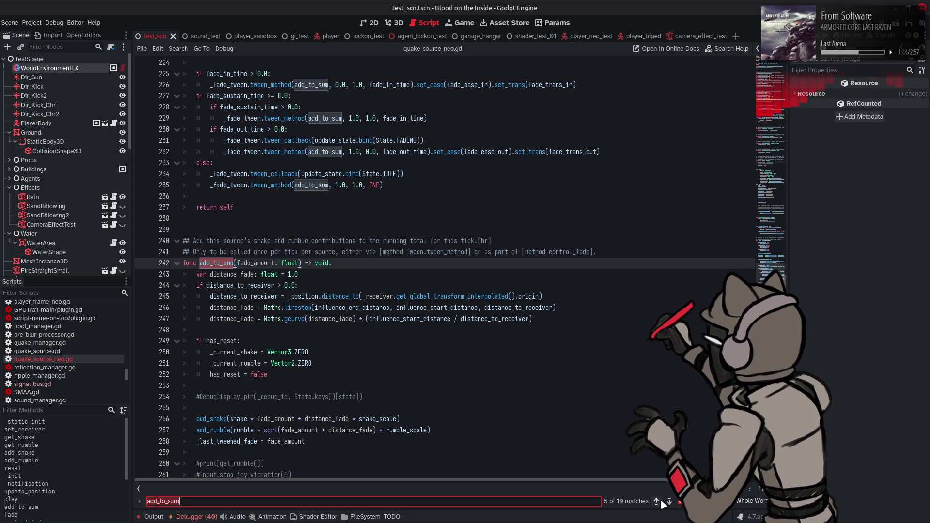
{"action": "scroll", "coordinate": [564, 360], "scroll_direction": "down", "scroll_amount": 1}
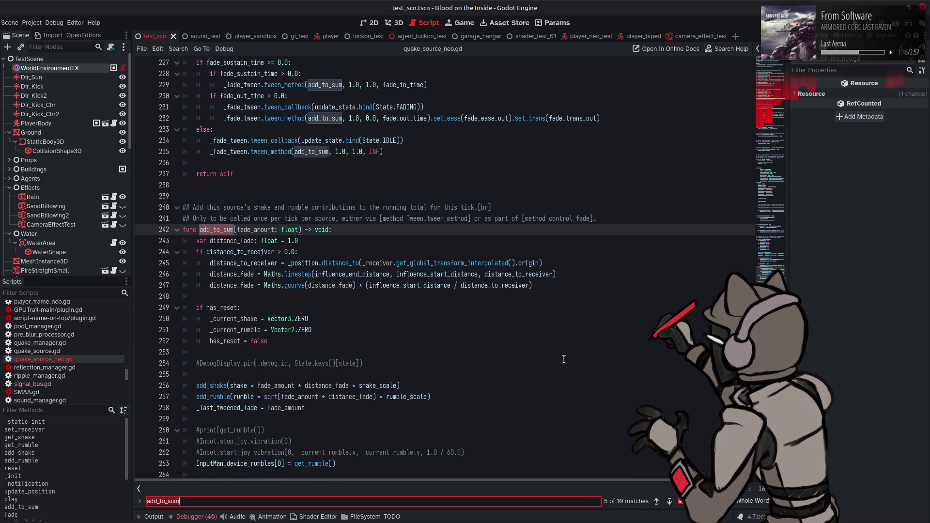
{"action": "scroll", "coordinate": [562, 361], "scroll_direction": "down", "scroll_amount": 1}
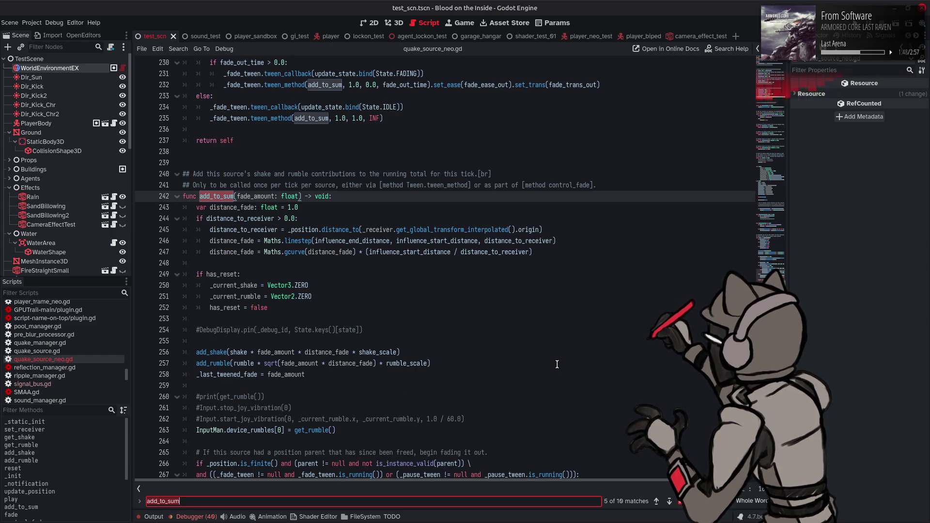
{"action": "scroll", "coordinate": [557, 364], "scroll_direction": "down", "scroll_amount": 2}
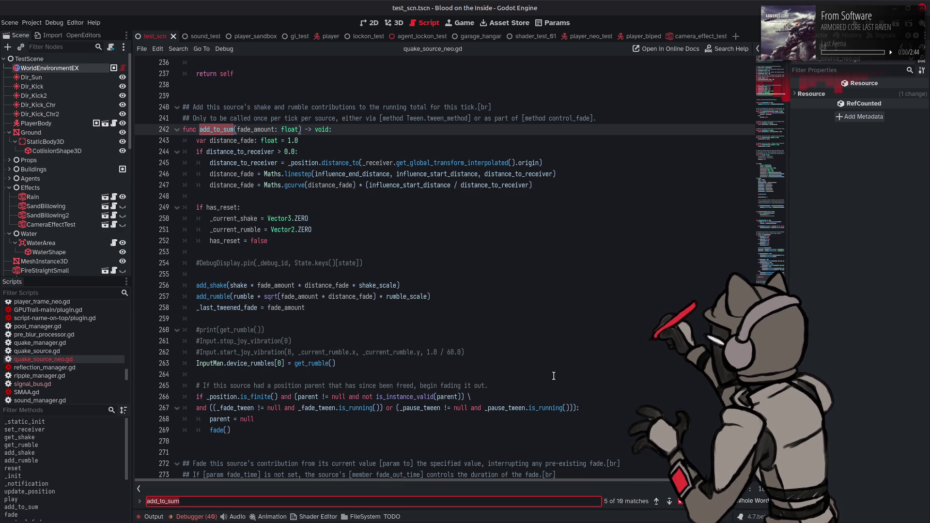
{"action": "key", "text": "Escape"}
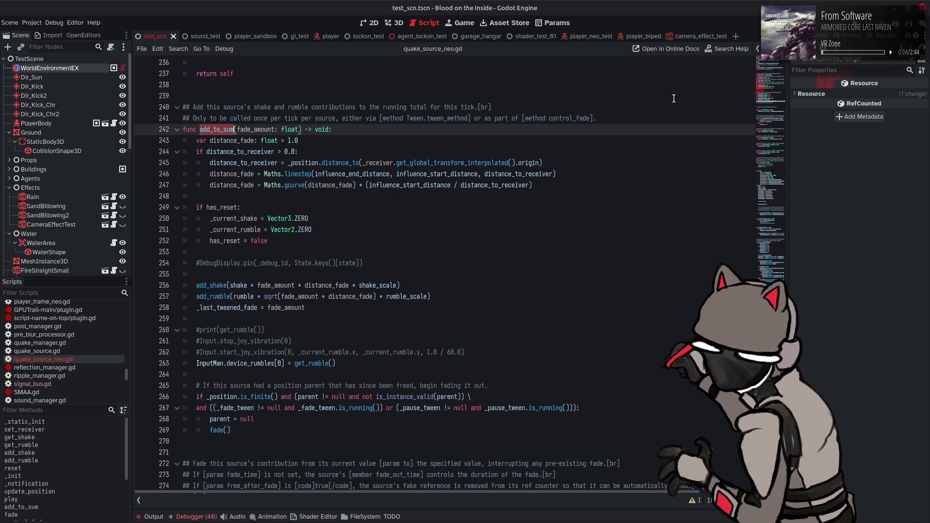
Run the game with F5 to test the shake, then close the game window
{"action": "key", "text": "F5"}
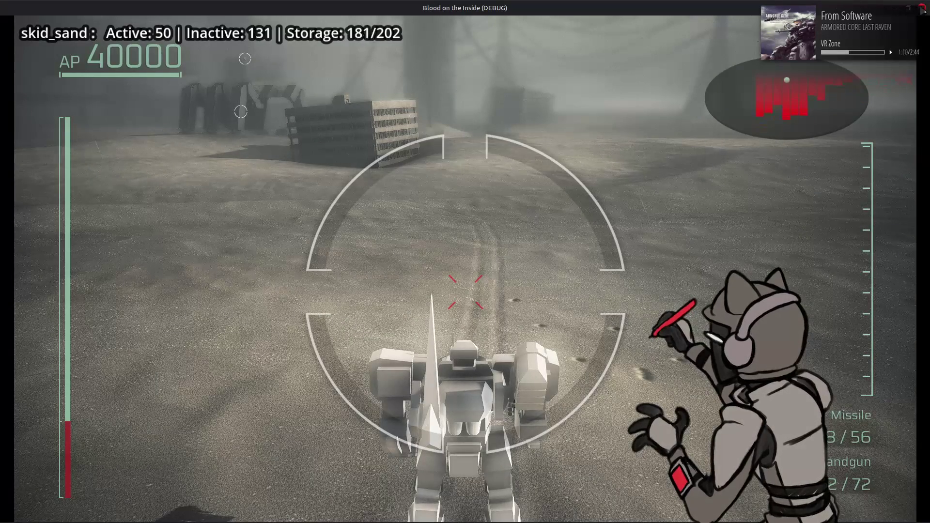
{"action": "left_click", "coordinate": [920, 9]}
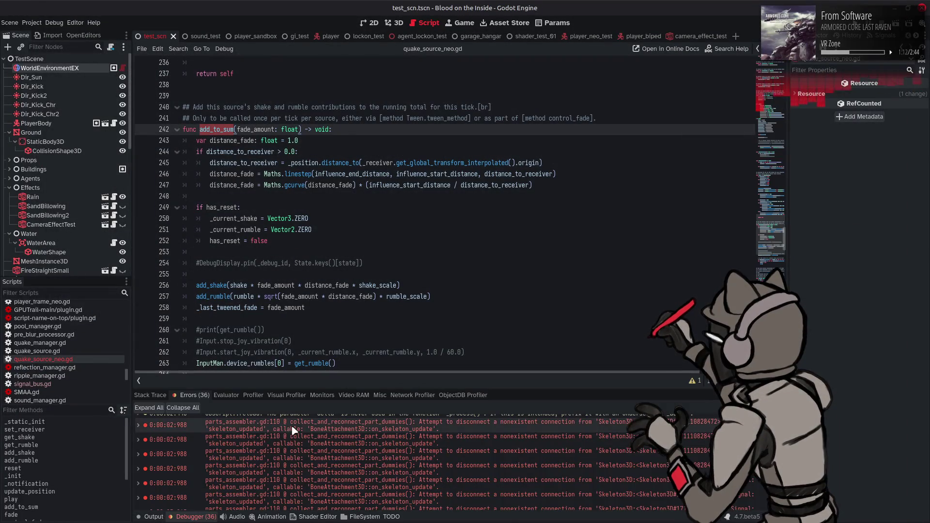
Collapse the Debugger panel to show add_to_sum() through the start of the fade() docs
{"action": "scroll", "coordinate": [305, 465], "scroll_direction": "down", "scroll_amount": 3}
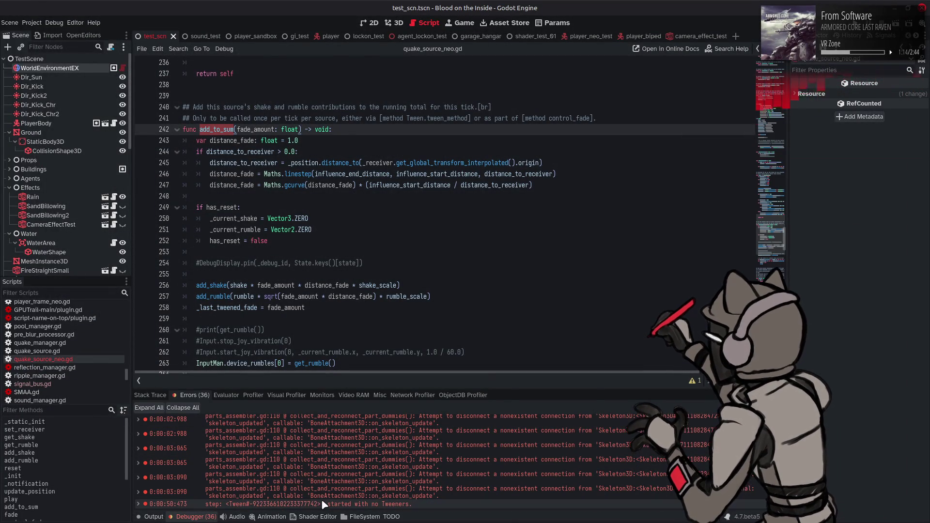
{"action": "mouse_move", "coordinate": [317, 504]}
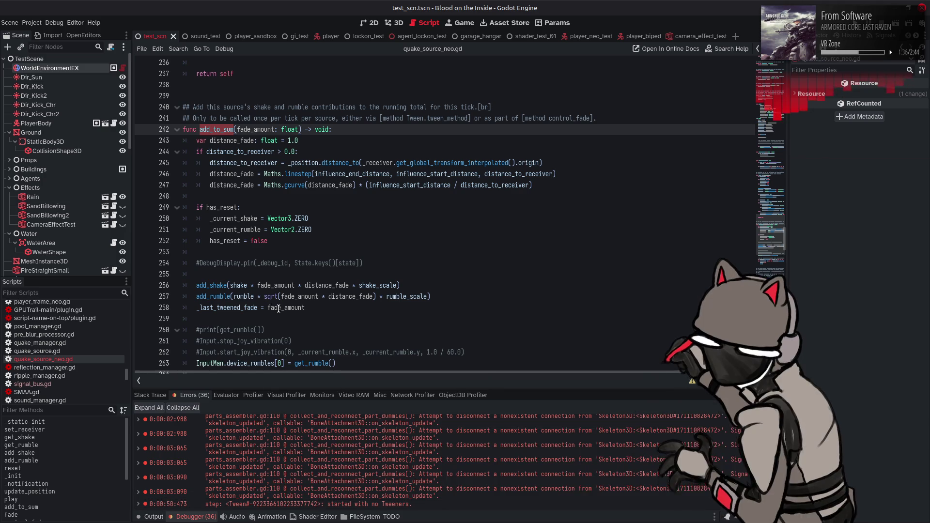
{"action": "left_click", "coordinate": [192, 517]}
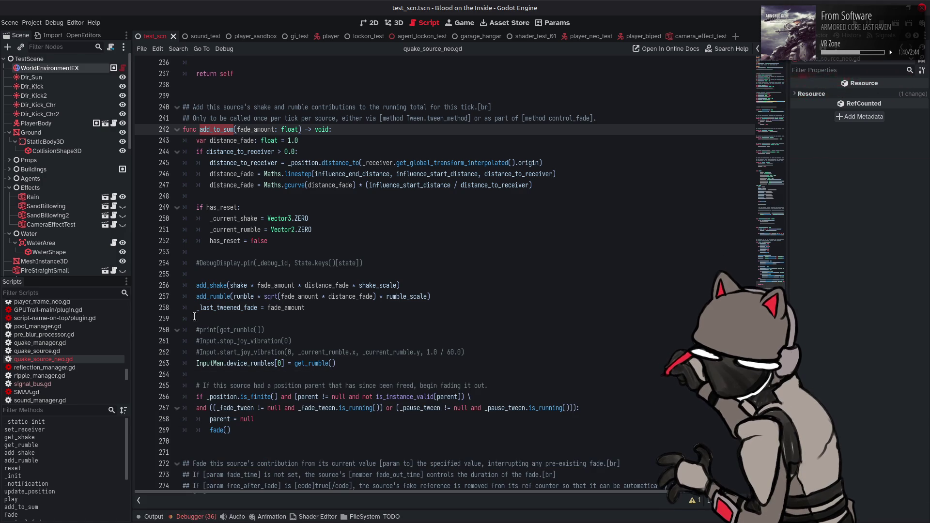
Open player.gd and search for 'quake', landing on the booster quake match at line 927
{"action": "scroll", "coordinate": [58, 337], "scroll_direction": "up", "scroll_amount": 3}
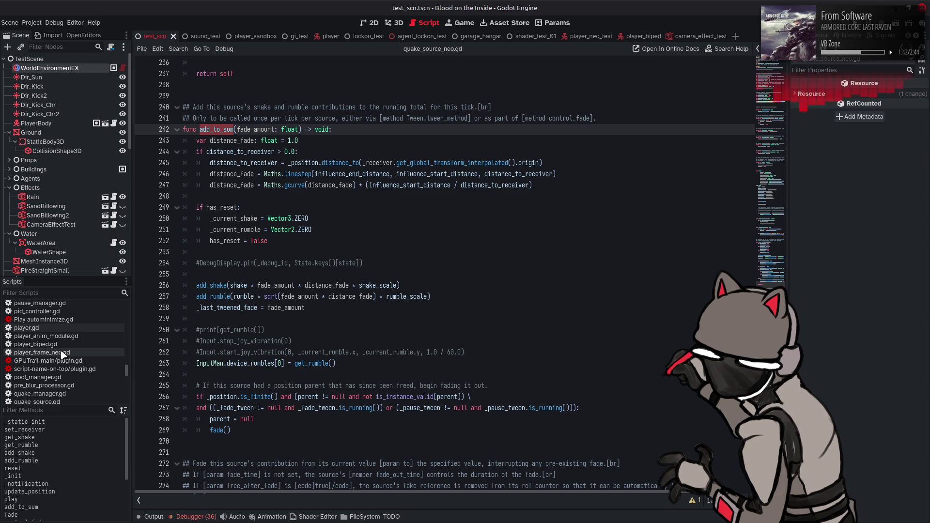
{"action": "left_click", "coordinate": [29, 328]}
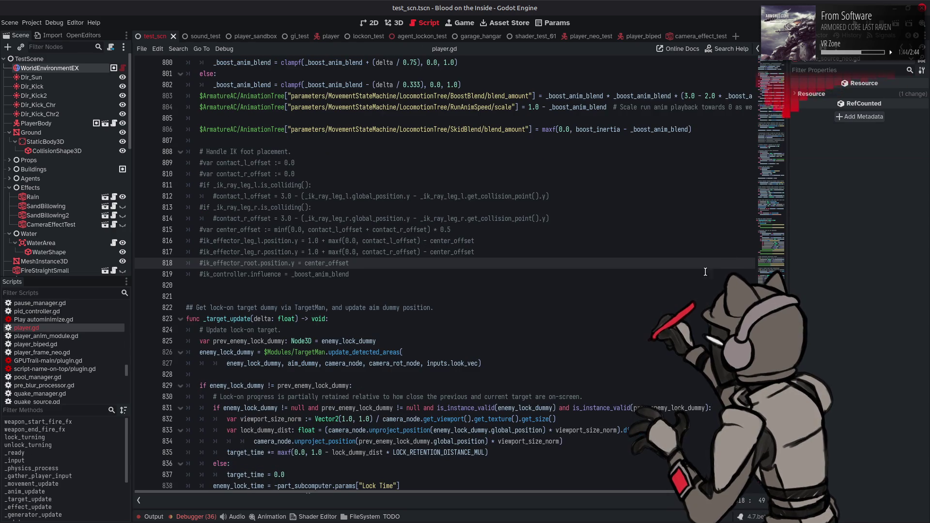
{"action": "key", "text": "ctrl+f"}
{"action": "type", "text": "quake"}
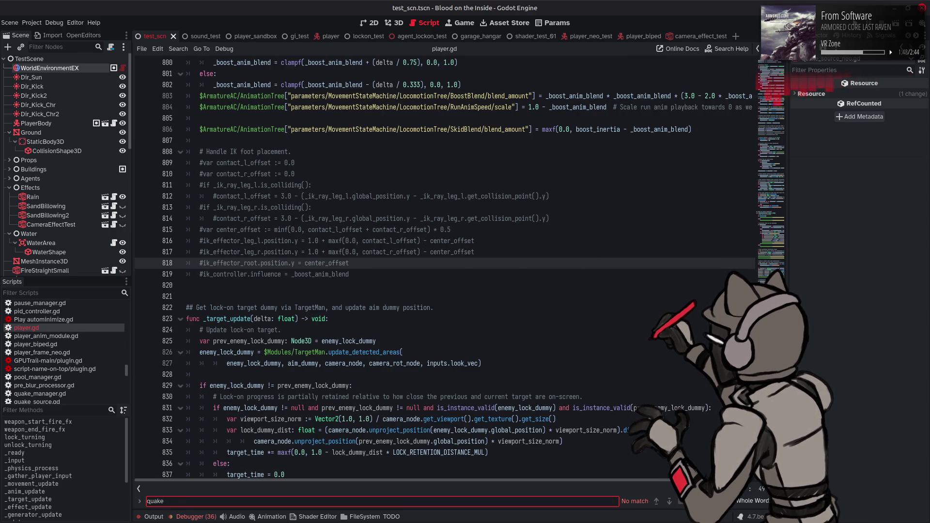
{"action": "key", "text": "Return"}
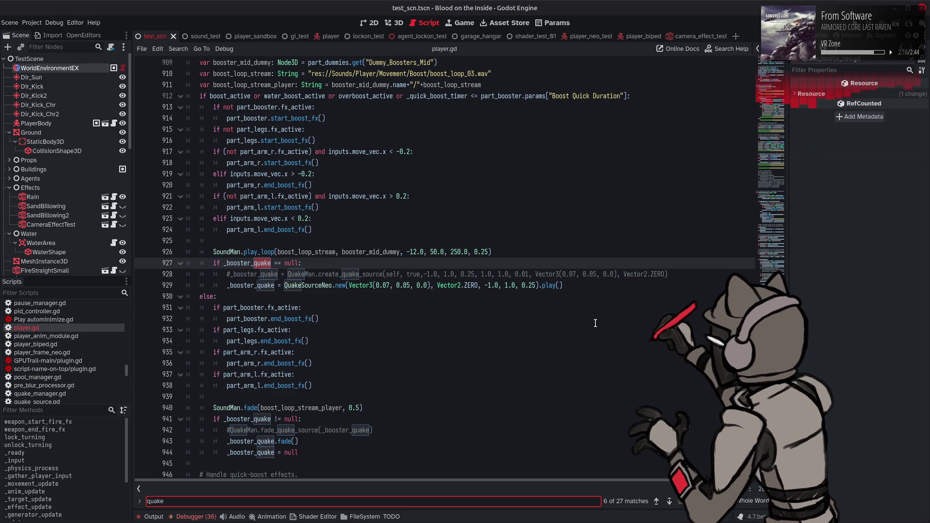
{"action": "left_click", "coordinate": [656, 502]}
{"action": "left_click", "coordinate": [656, 501]}
Cycle the quake search from the first match through line 353 to the booster block at line 927
{"action": "left_click", "coordinate": [656, 501]}
{"action": "left_click", "coordinate": [656, 501]}
{"action": "left_click", "coordinate": [657, 501]}
{"action": "left_click", "coordinate": [669, 501]}
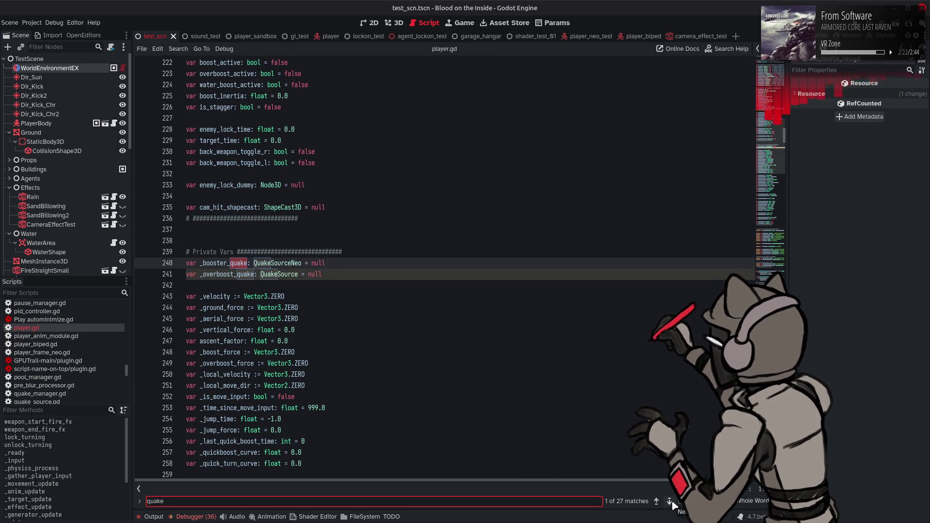
{"action": "left_click", "coordinate": [669, 501]}
{"action": "left_click", "coordinate": [669, 501]}
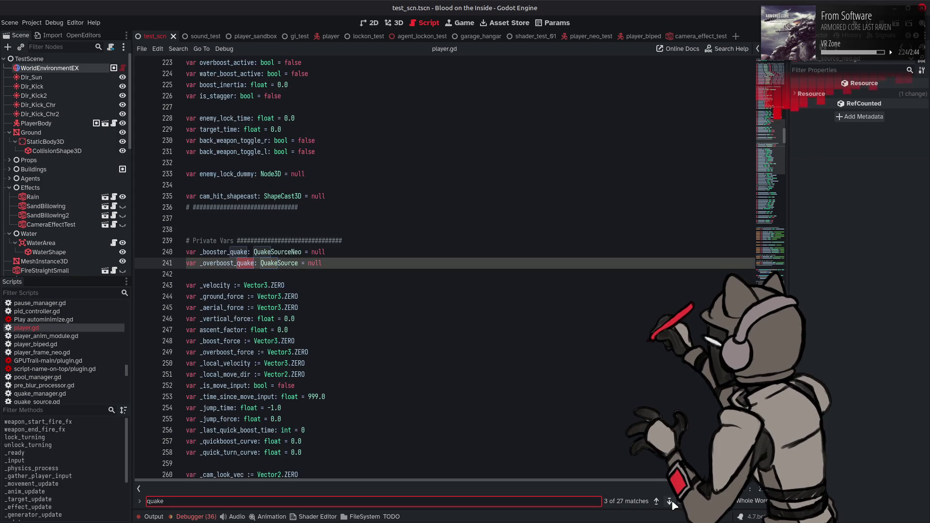
{"action": "left_click", "coordinate": [669, 501]}
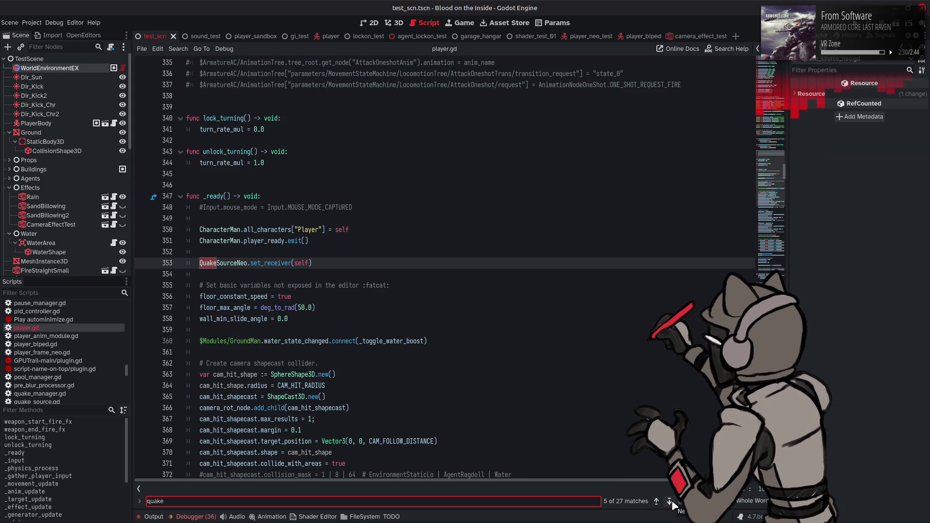
{"action": "left_click", "coordinate": [670, 501]}
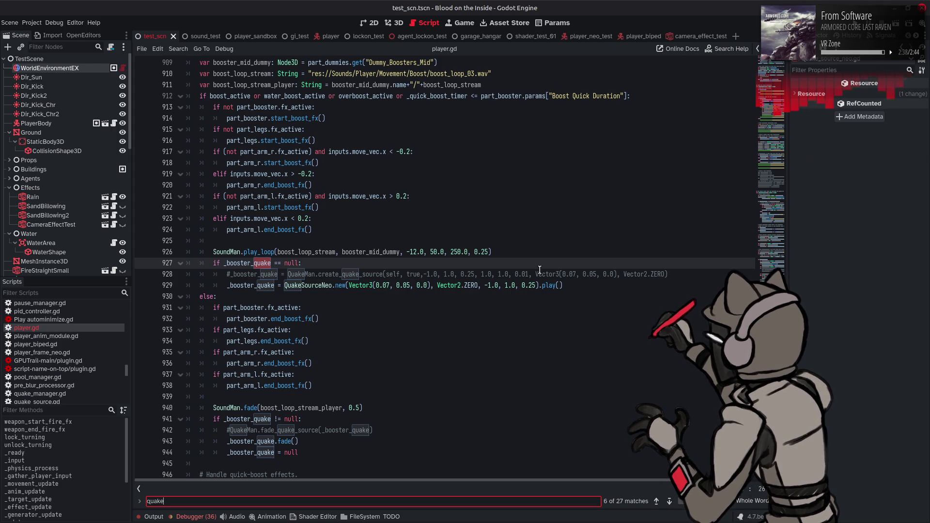
{"action": "mouse_move", "coordinate": [548, 287]}
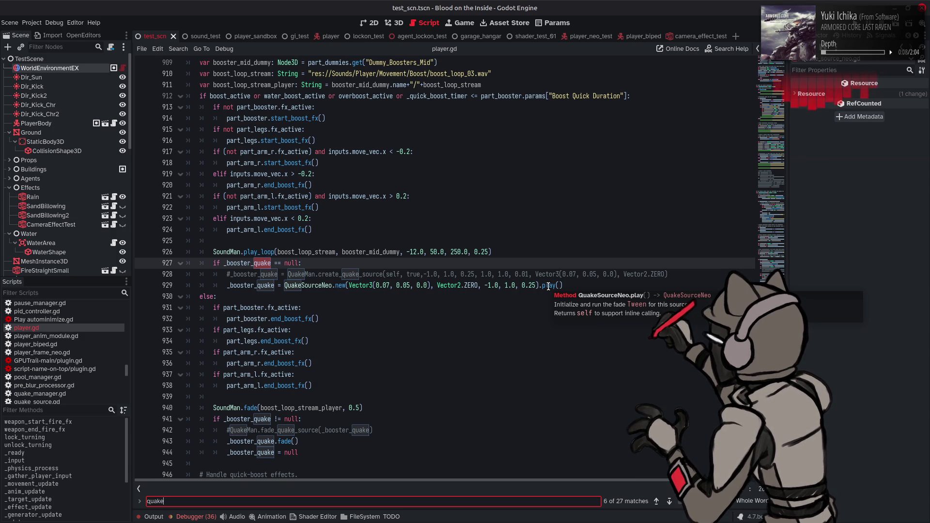
{"action": "mouse_move", "coordinate": [337, 282]}
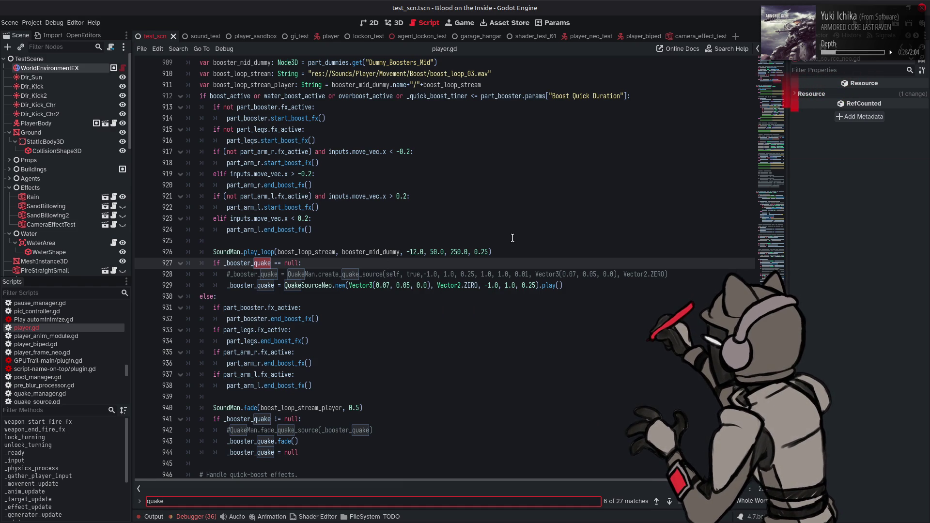
{"action": "scroll", "coordinate": [512, 239], "scroll_direction": "down", "scroll_amount": 2}
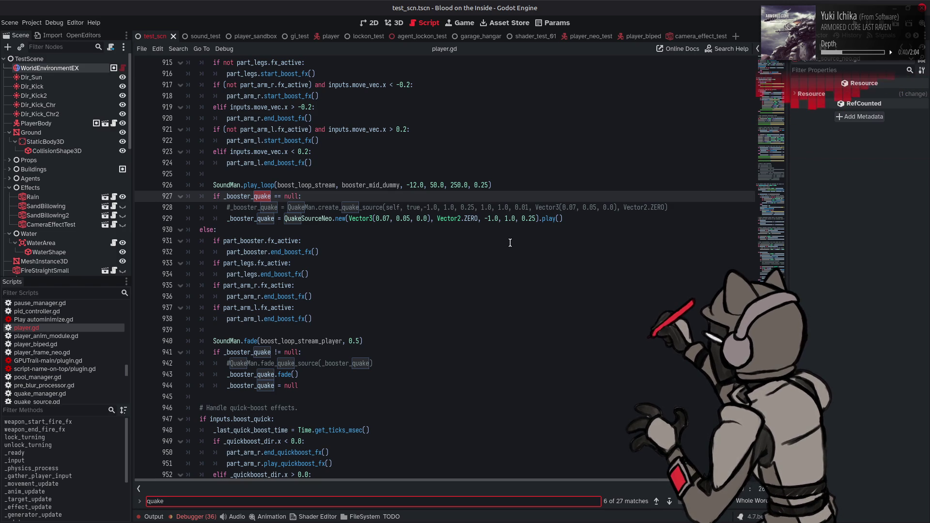
{"action": "scroll", "coordinate": [510, 243], "scroll_direction": "down", "scroll_amount": 4}
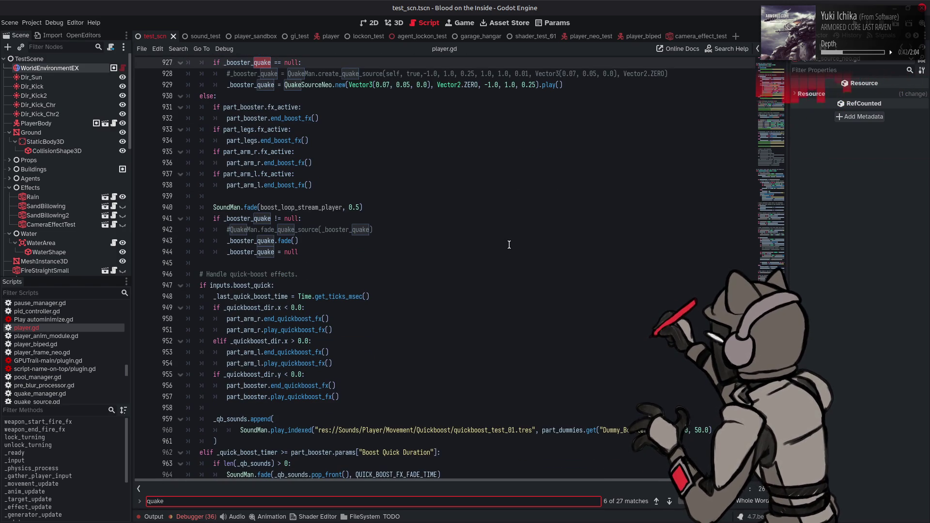
{"action": "scroll", "coordinate": [509, 244], "scroll_direction": "down", "scroll_amount": 5}
{"action": "scroll", "coordinate": [345, 281], "scroll_direction": "up", "scroll_amount": 6}
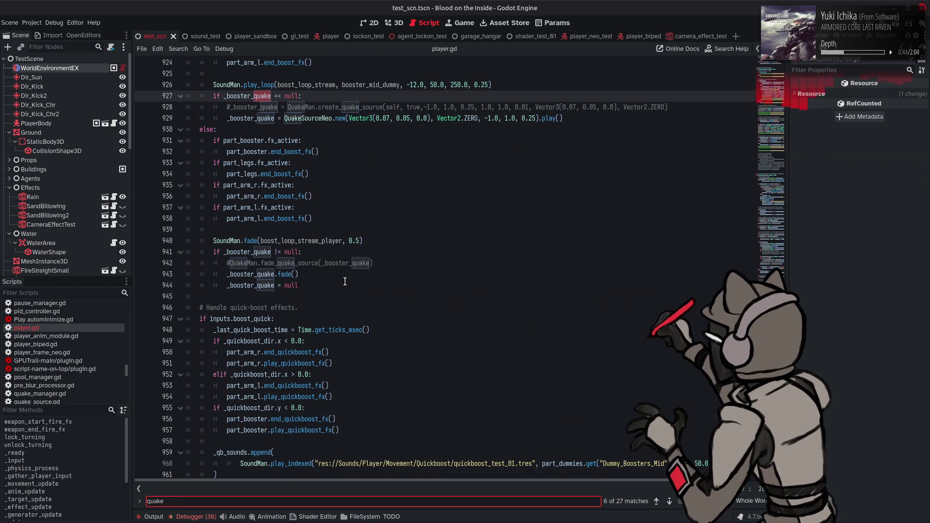
Step forward through quake matches: booster fade at 942, over-boost at 983–986, camera shake at 1144–1145, line 1264
{"action": "left_click", "coordinate": [669, 502]}
{"action": "left_click", "coordinate": [670, 502]}
{"action": "double_click", "coordinate": [670, 501]}
{"action": "left_click", "coordinate": [670, 501]}
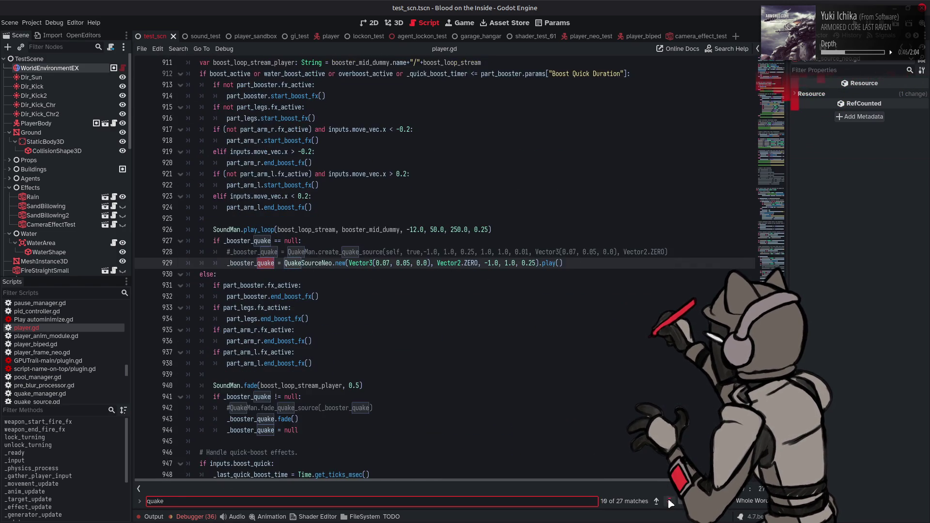
{"action": "left_click", "coordinate": [669, 501]}
{"action": "left_click", "coordinate": [670, 501]}
{"action": "left_click", "coordinate": [670, 501]}
{"action": "left_click", "coordinate": [670, 501]}
{"action": "left_click", "coordinate": [669, 501]}
{"action": "left_click", "coordinate": [669, 501]}
{"action": "left_click", "coordinate": [670, 501]}
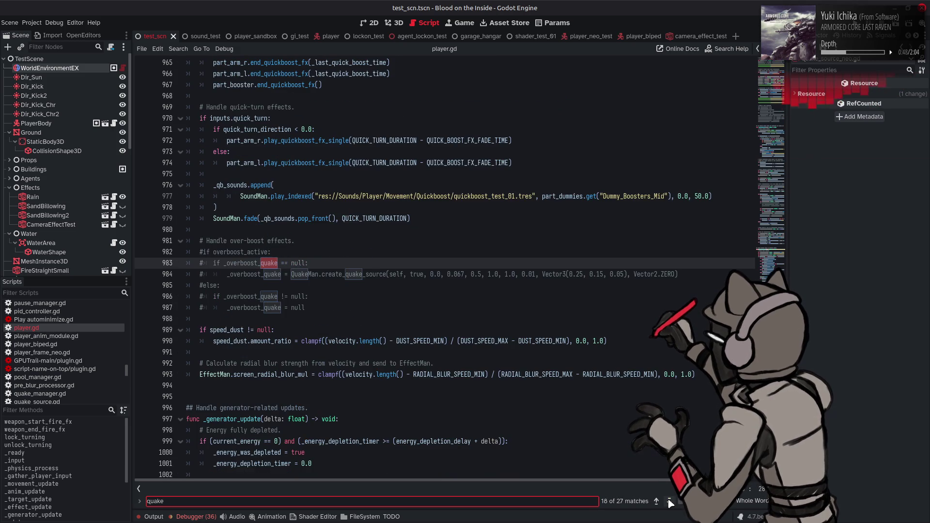
{"action": "left_click", "coordinate": [670, 502]}
{"action": "left_click", "coordinate": [670, 501]}
{"action": "left_click", "coordinate": [669, 502]}
{"action": "left_click", "coordinate": [669, 501]}
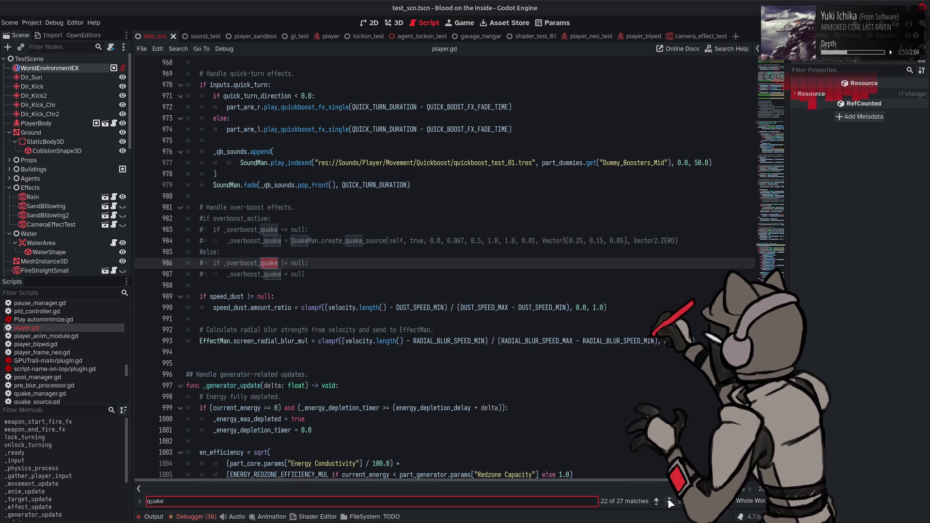
{"action": "left_click", "coordinate": [670, 502]}
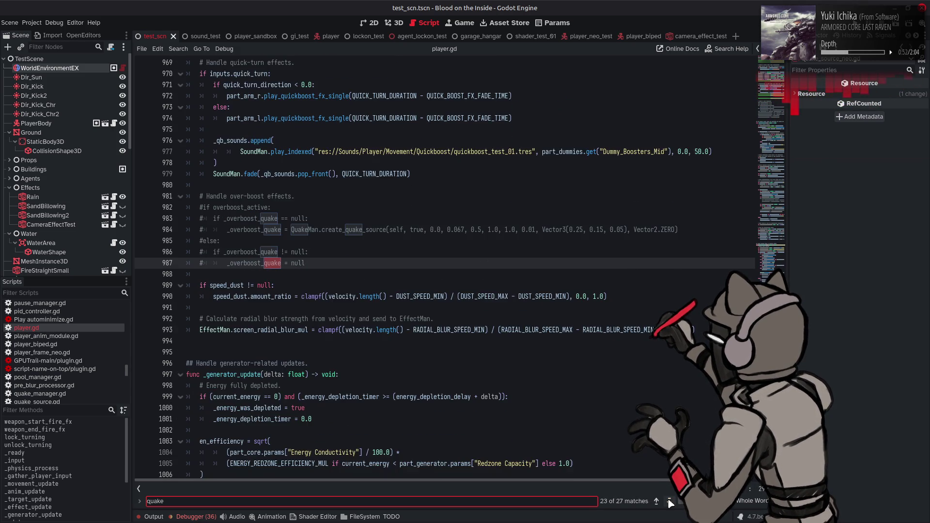
{"action": "left_click", "coordinate": [670, 501]}
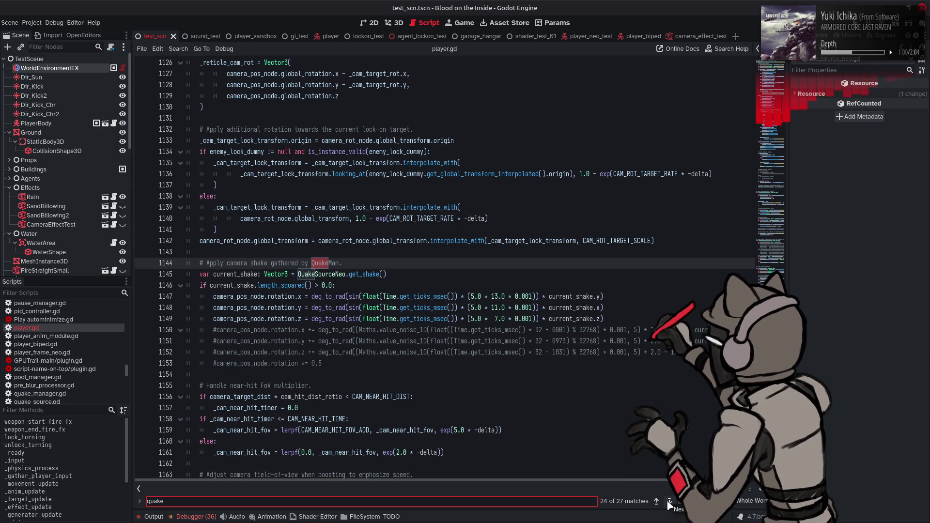
{"action": "left_click", "coordinate": [668, 502]}
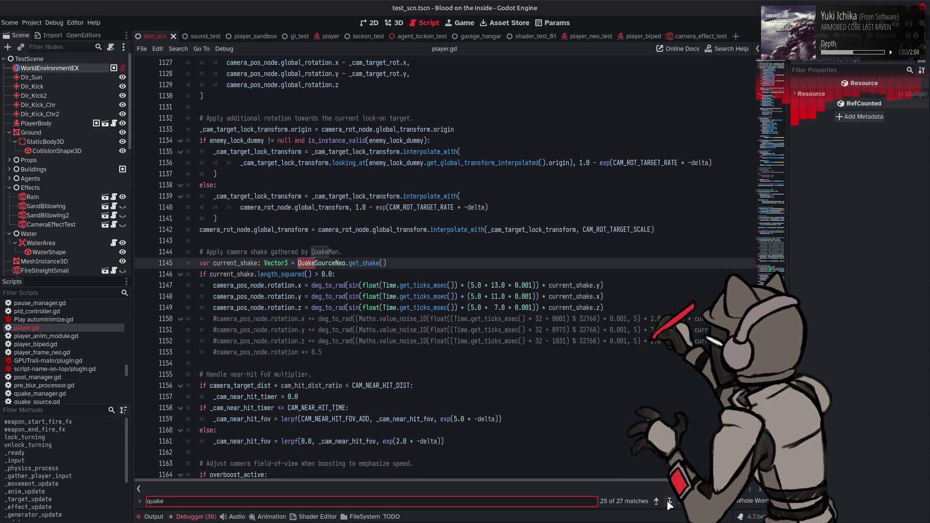
{"action": "left_click", "coordinate": [669, 502]}
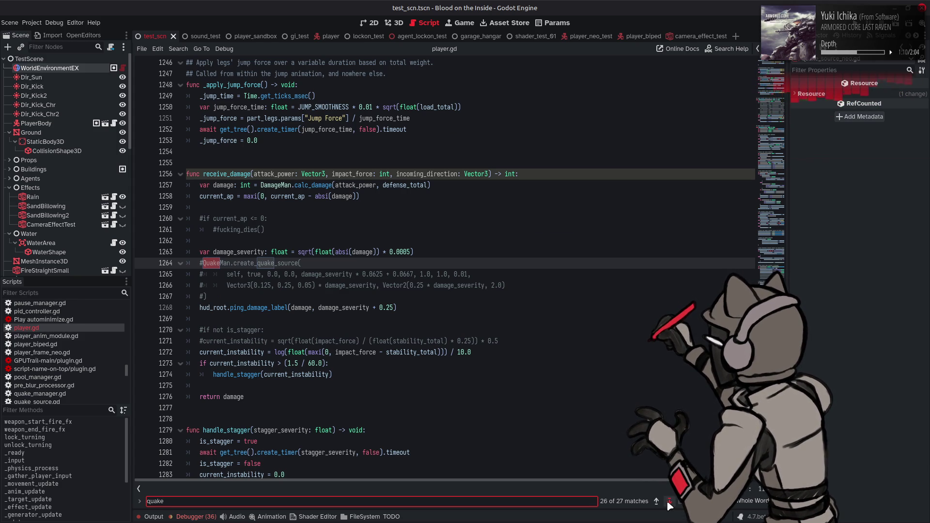
Wrap the search back around to the booster quake block on line 927 and close the find bar
{"action": "left_click", "coordinate": [669, 502]}
{"action": "left_click", "coordinate": [669, 502]}
{"action": "left_click", "coordinate": [669, 502]}
{"action": "left_click", "coordinate": [668, 502]}
{"action": "left_click", "coordinate": [669, 502]}
{"action": "left_click", "coordinate": [669, 503]}
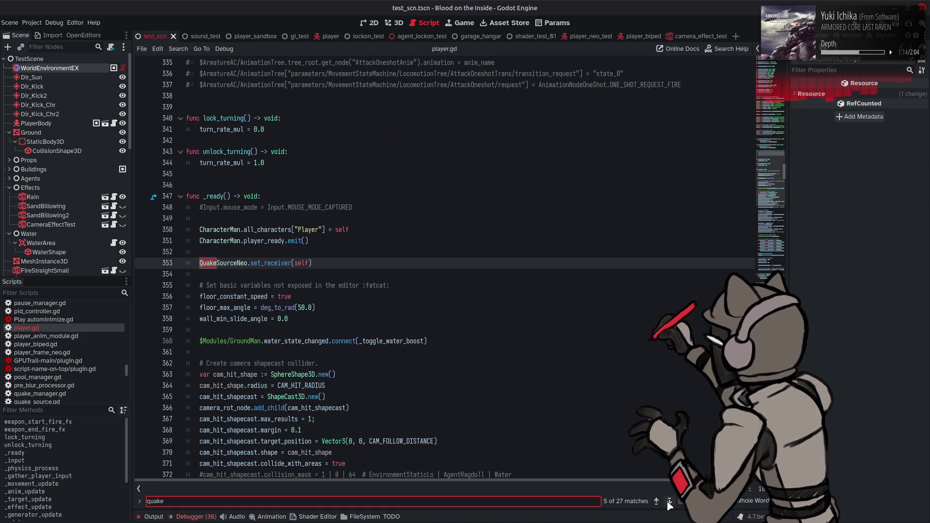
{"action": "left_click", "coordinate": [668, 502]}
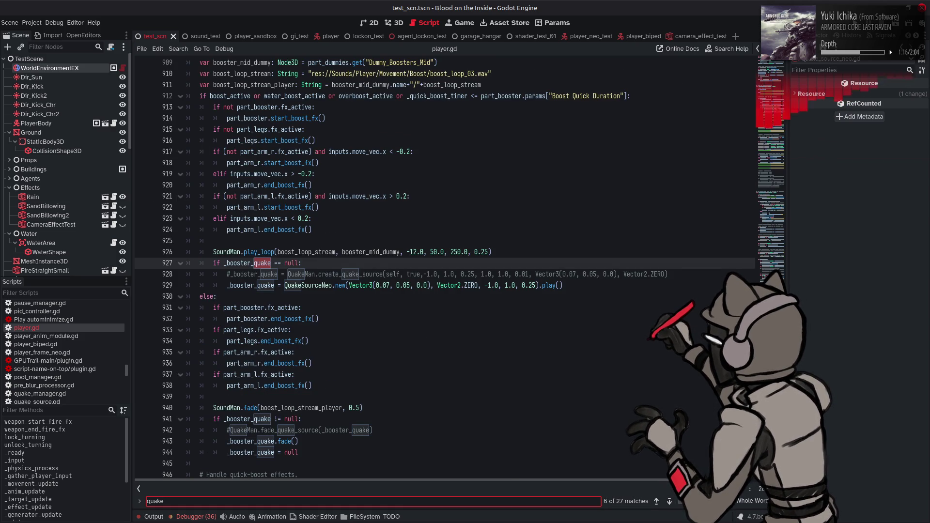
{"action": "key", "text": "Escape"}
Comment out lines 927–929, the booster quake creation, with '#'
{"action": "left_click", "coordinate": [213, 263]}
{"action": "type", "text": "#"}
{"action": "left_click", "coordinate": [213, 274]}
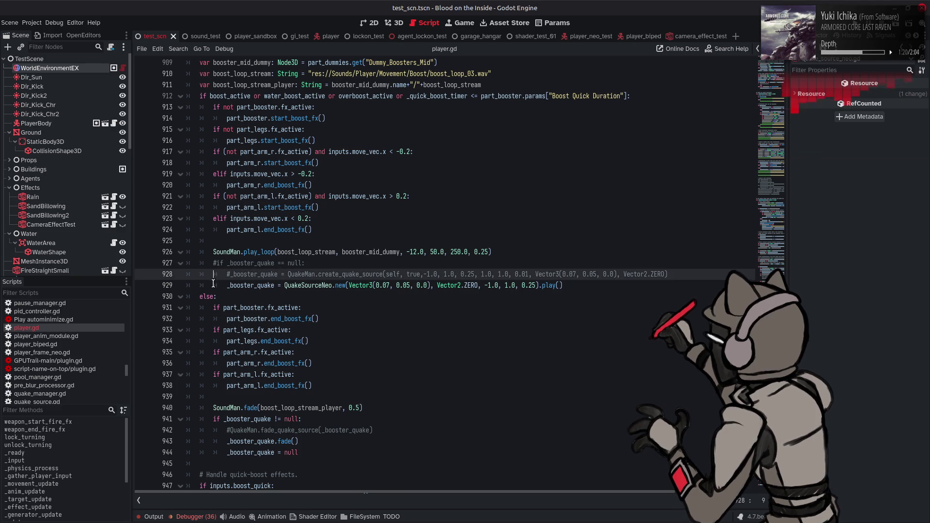
{"action": "type", "text": "#"}
{"action": "left_click", "coordinate": [214, 286]}
{"action": "type", "text": "#"}
{"action": "scroll", "coordinate": [208, 329], "scroll_direction": "down", "scroll_amount": 2}
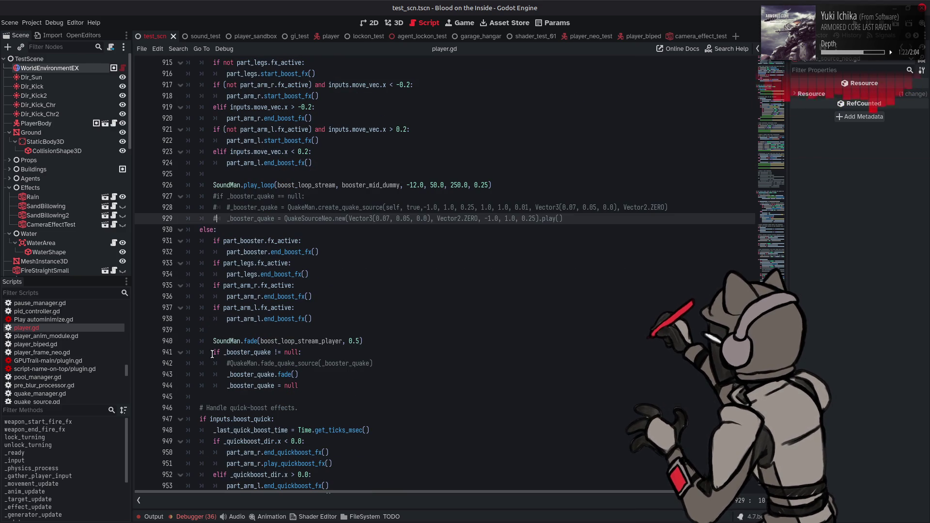
Comment out the booster quake fade lines 941–944 with '#'
{"action": "left_click", "coordinate": [213, 352]}
{"action": "type", "text": "#"}
{"action": "left_click", "coordinate": [214, 363]}
{"action": "type", "text": "#"}
{"action": "left_click", "coordinate": [213, 374]}
{"action": "type", "text": "#"}
{"action": "left_click", "coordinate": [213, 385]}
{"action": "type", "text": "#"}
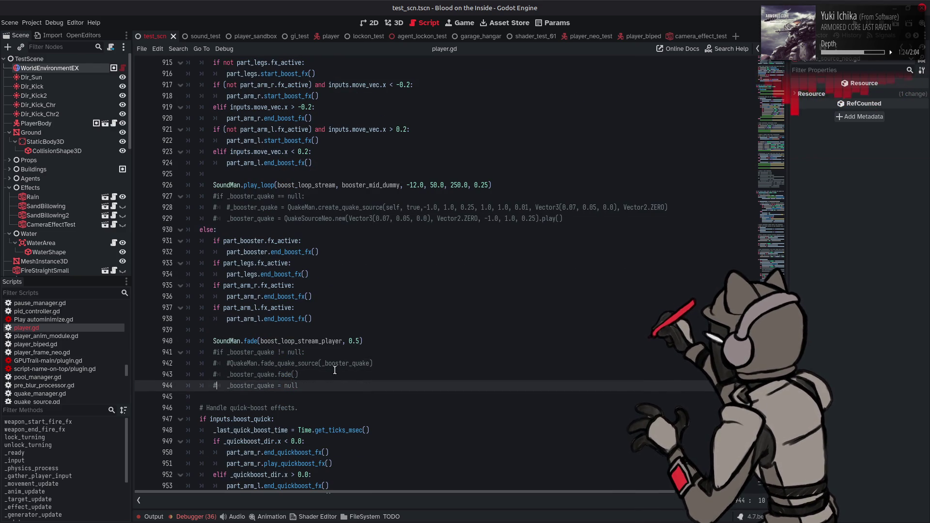
{"action": "left_click", "coordinate": [417, 363]}
Save player.gd, check the Output log for errors, and run the game with F5
{"action": "key", "text": "ctrl+s"}
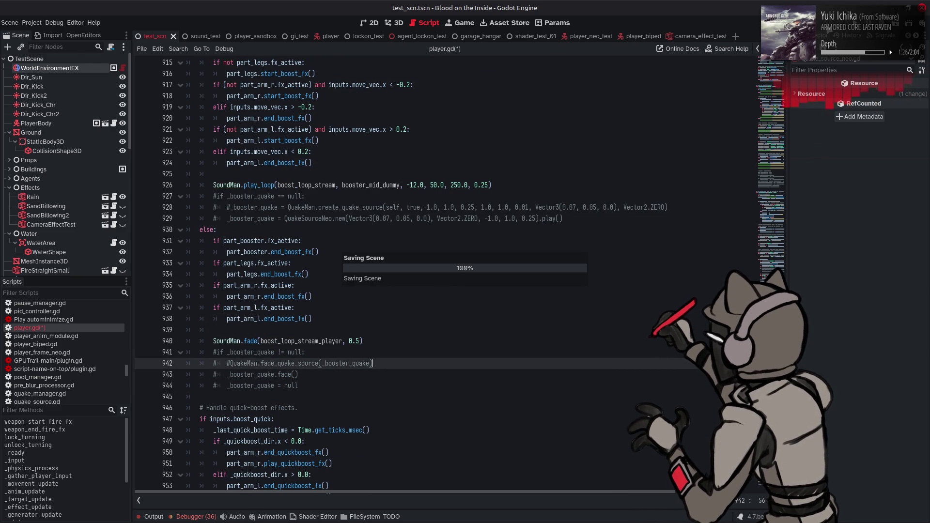
{"action": "left_click", "coordinate": [193, 516]}
{"action": "left_click", "coordinate": [194, 517]}
{"action": "left_click", "coordinate": [153, 516]}
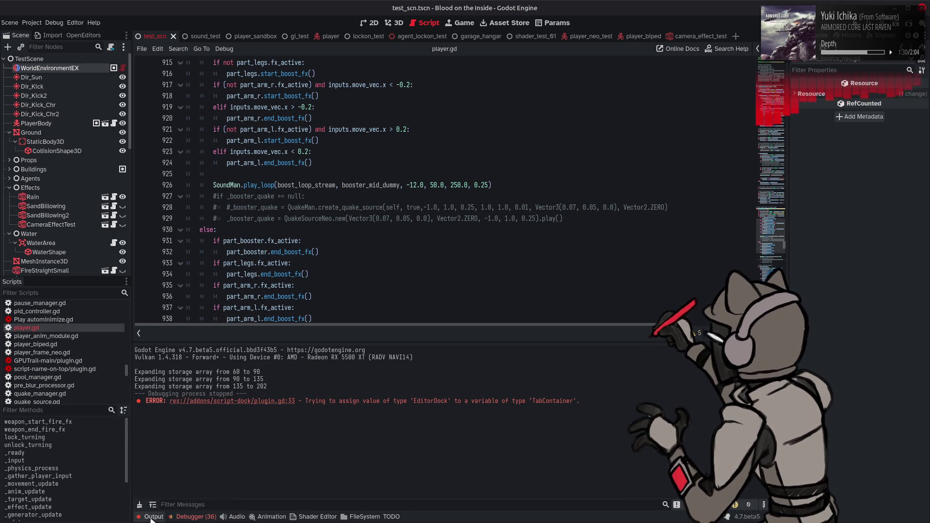
{"action": "left_click", "coordinate": [153, 516]}
{"action": "key", "text": "F5"}
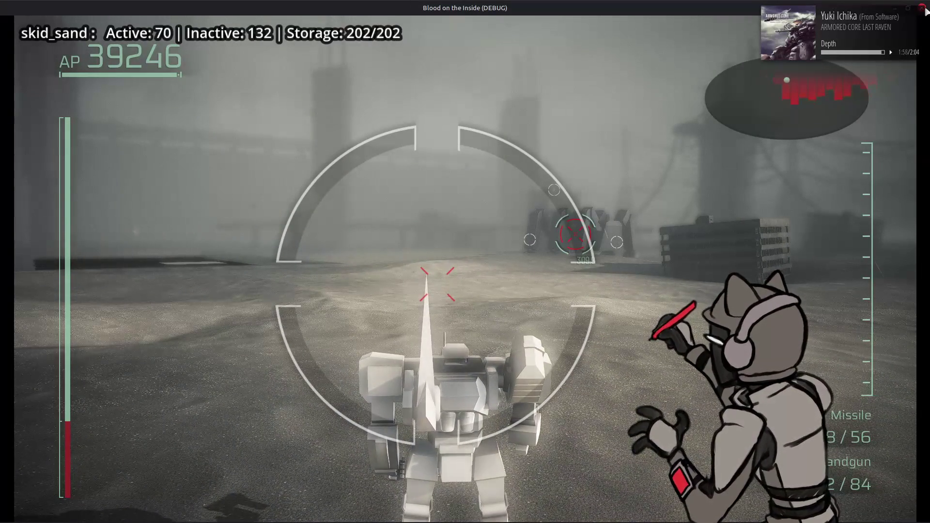
Stop the running game with Alt+F4 and show the Debugger's errors and warnings list
{"action": "key", "text": "alt+F4"}
{"action": "left_click", "coordinate": [193, 516]}
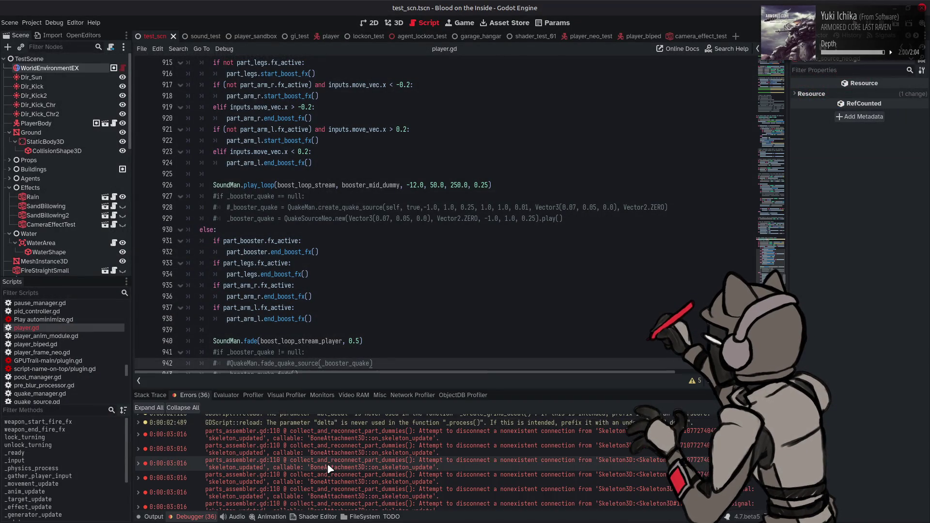
Follow the _delay_quake unreachable-code entry, then the unused _booster_quake warning to line 240
{"action": "mouse_move", "coordinate": [354, 463]}
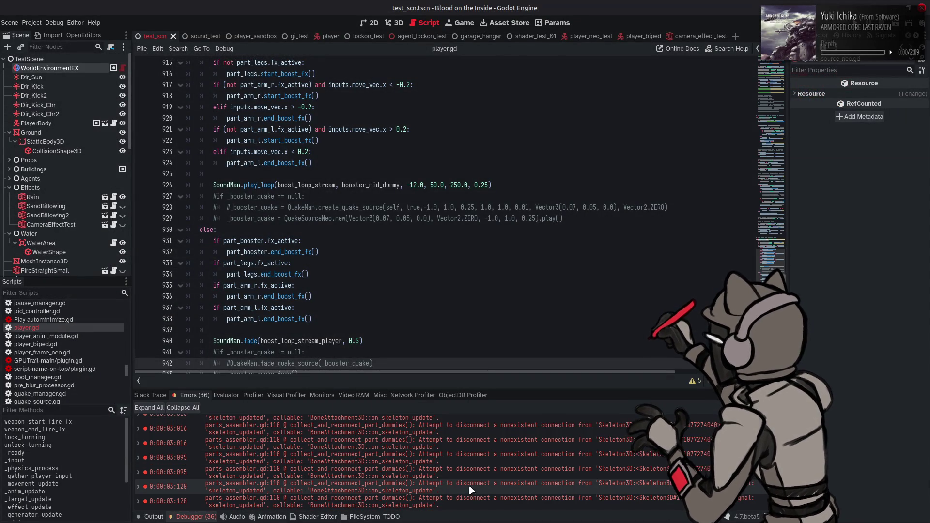
{"action": "scroll", "coordinate": [473, 485], "scroll_direction": "up", "scroll_amount": 3}
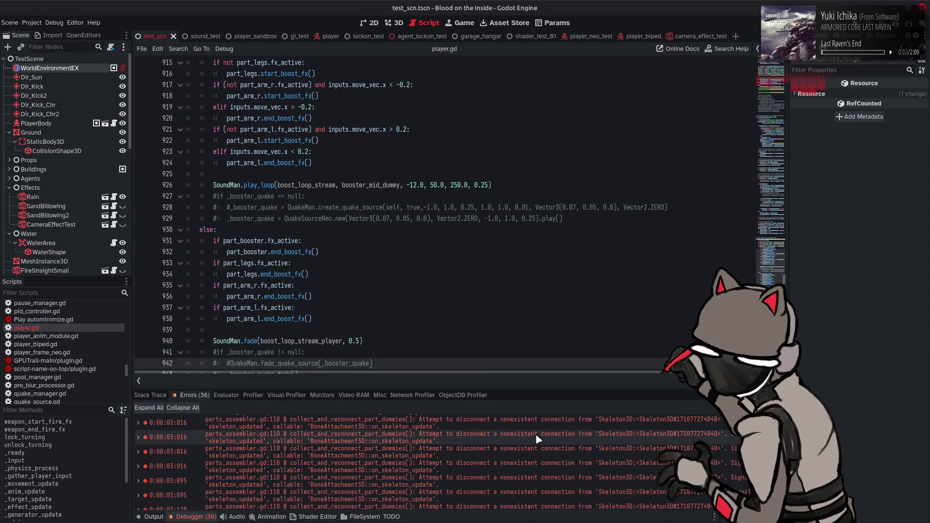
{"action": "scroll", "coordinate": [536, 443], "scroll_direction": "up", "scroll_amount": 3}
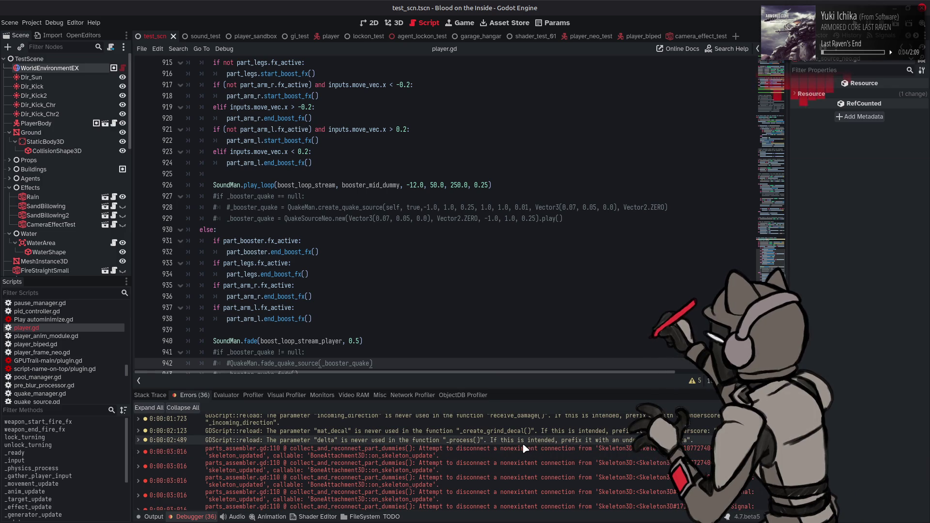
{"action": "mouse_move", "coordinate": [524, 448]}
{"action": "scroll", "coordinate": [523, 448], "scroll_direction": "up", "scroll_amount": 5}
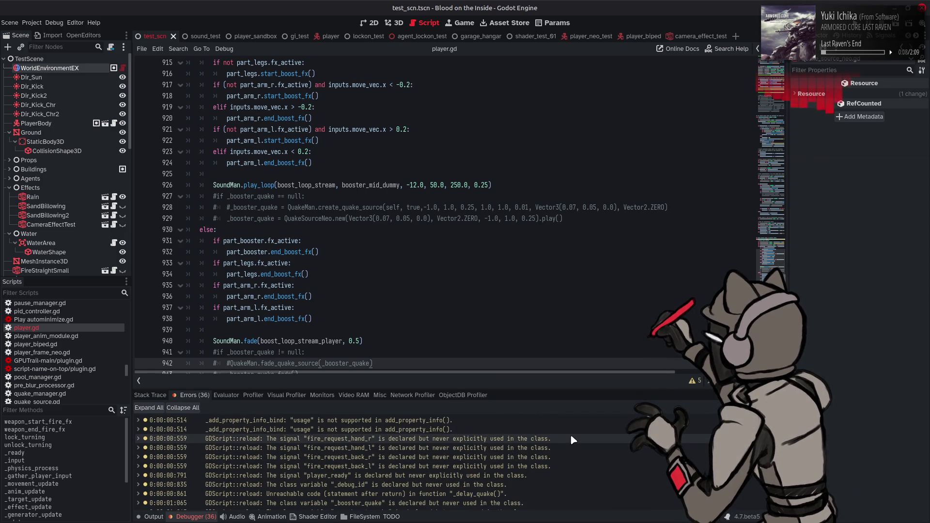
{"action": "mouse_move", "coordinate": [571, 436]}
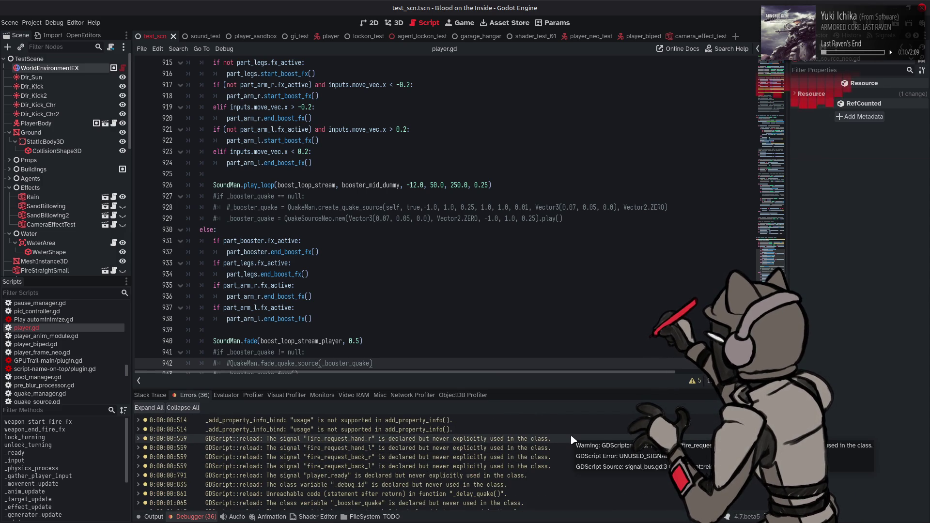
{"action": "left_click", "coordinate": [474, 494]}
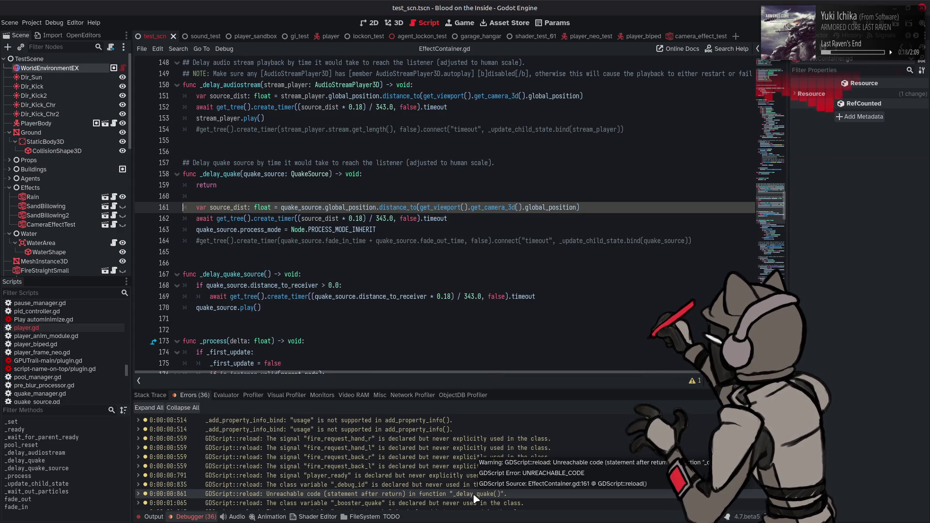
{"action": "left_click", "coordinate": [470, 503]}
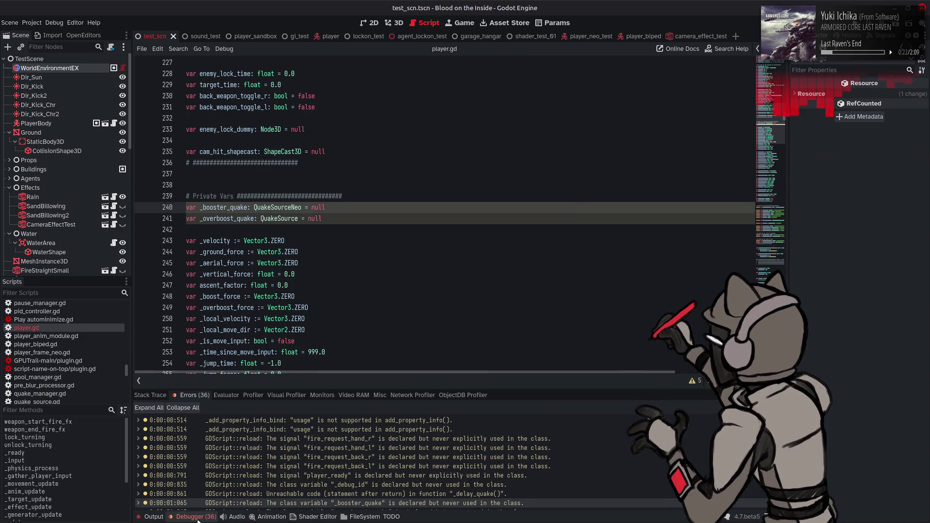
Hide the debugger and undo the commenting to restore booster quake lines 927–929 and 941–944
{"action": "key", "text": "ctrl+j"}
{"action": "left_click", "coordinate": [442, 349]}
{"action": "key", "text": "ctrl+z"}
{"action": "key", "text": "ctrl+z"}
{"action": "key", "text": "ctrl+z"}
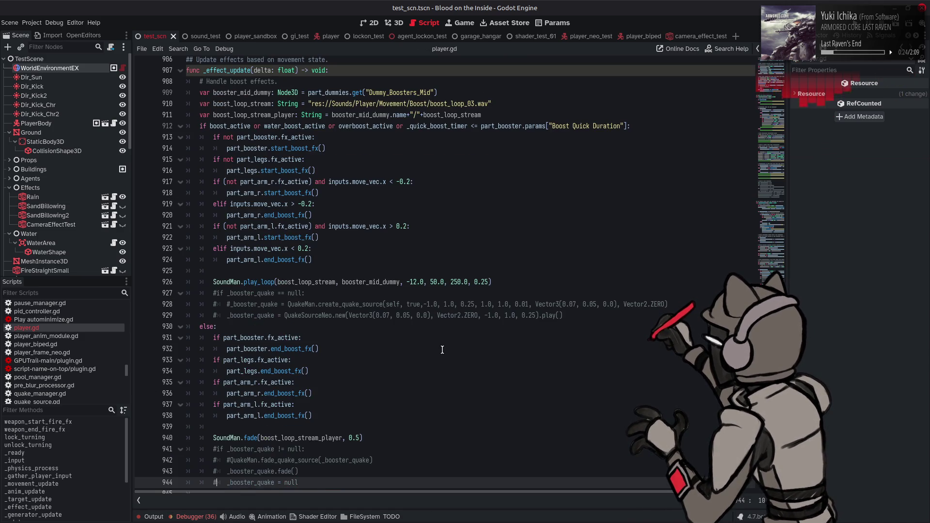
{"action": "key", "text": "ctrl+z"}
{"action": "key", "text": "ctrl+z"}
{"action": "key", "text": "ctrl+z"}
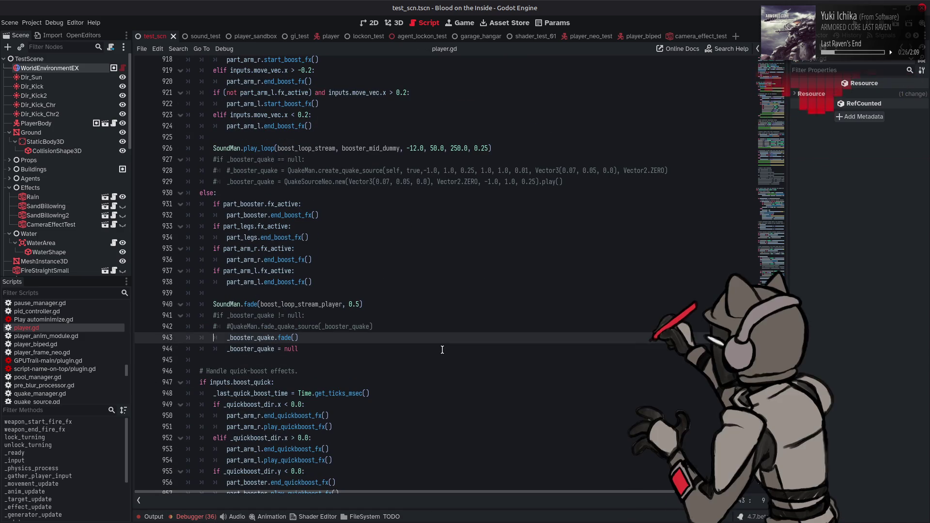
{"action": "key", "text": "ctrl+z"}
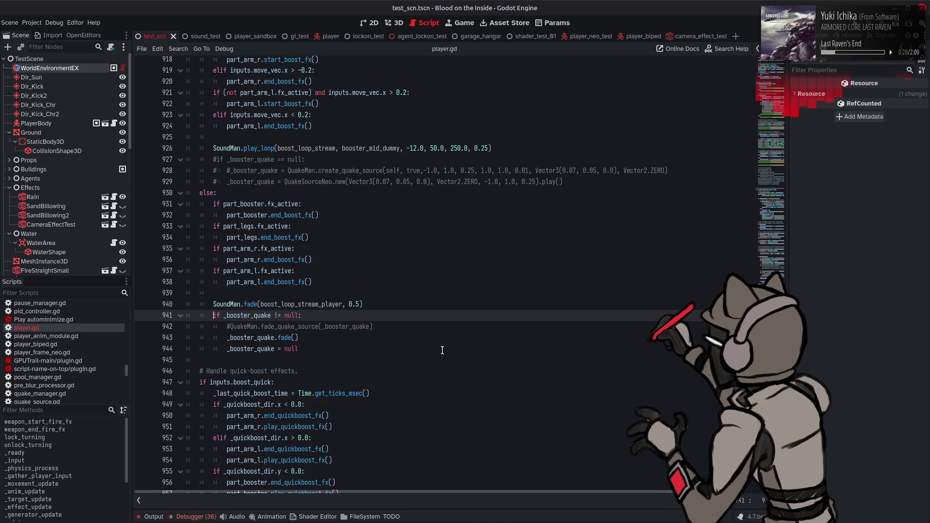
{"action": "key", "text": "ctrl+z"}
{"action": "scroll", "coordinate": [442, 351], "scroll_direction": "up", "scroll_amount": 2}
{"action": "key", "text": "ctrl+z"}
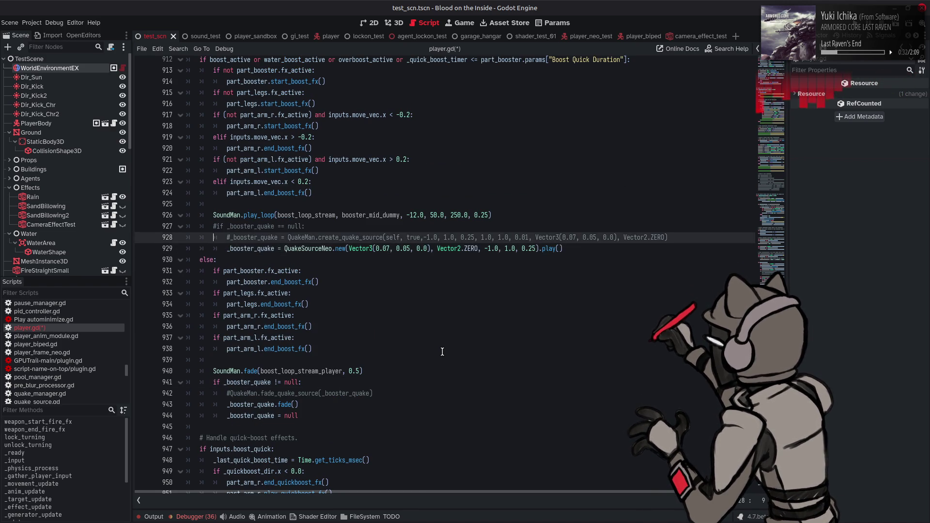
{"action": "key", "text": "ctrl+z"}
{"action": "key", "text": "ctrl+z"}
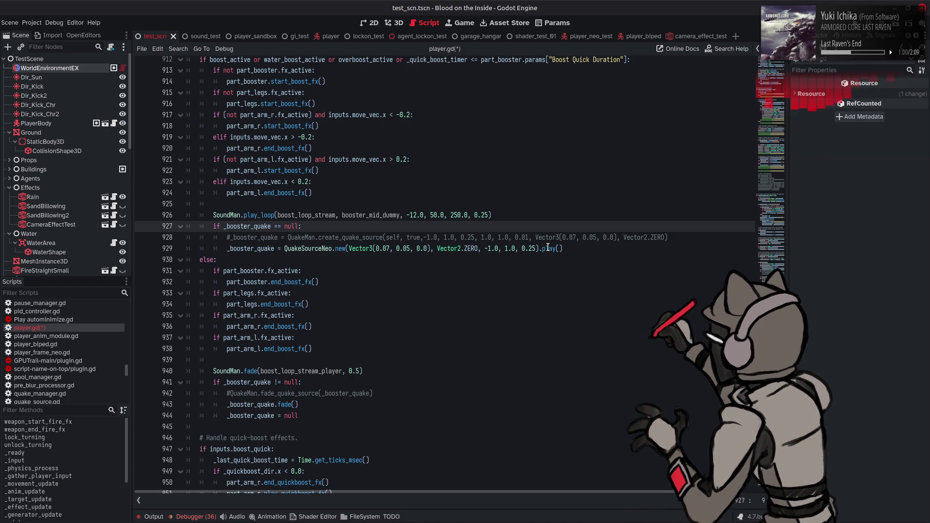
{"action": "mouse_move", "coordinate": [548, 247]}
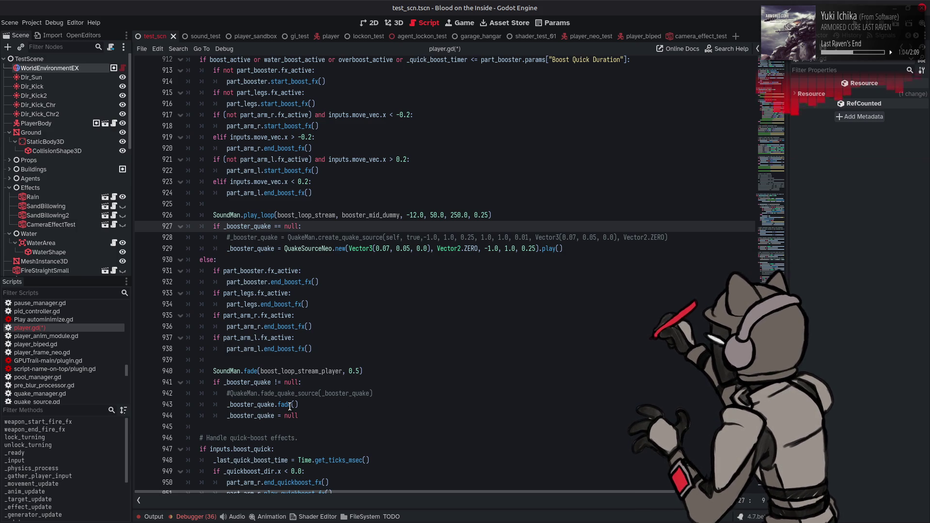
{"action": "mouse_move", "coordinate": [289, 406]}
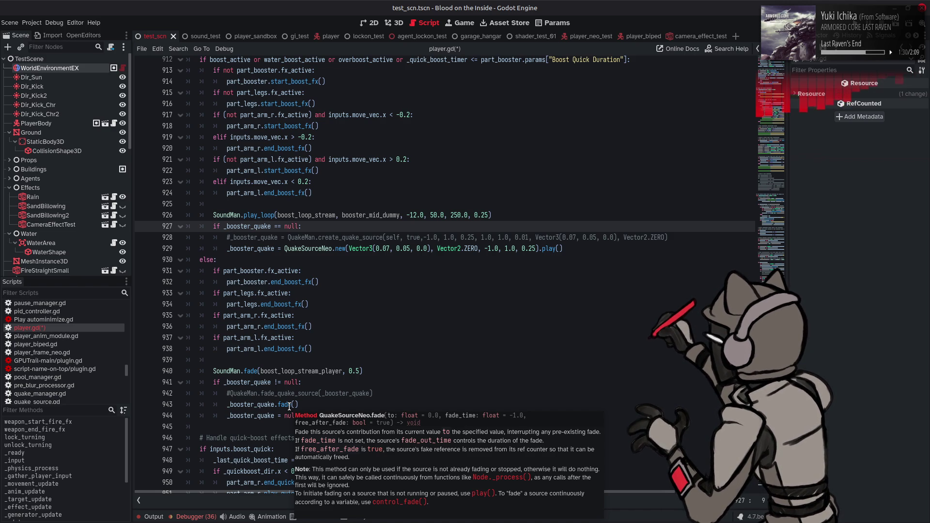
Save player.gd, check QuakeSourceNeo.new's _init signature, and scroll the Scripts list
{"action": "key", "text": "ctrl+s"}
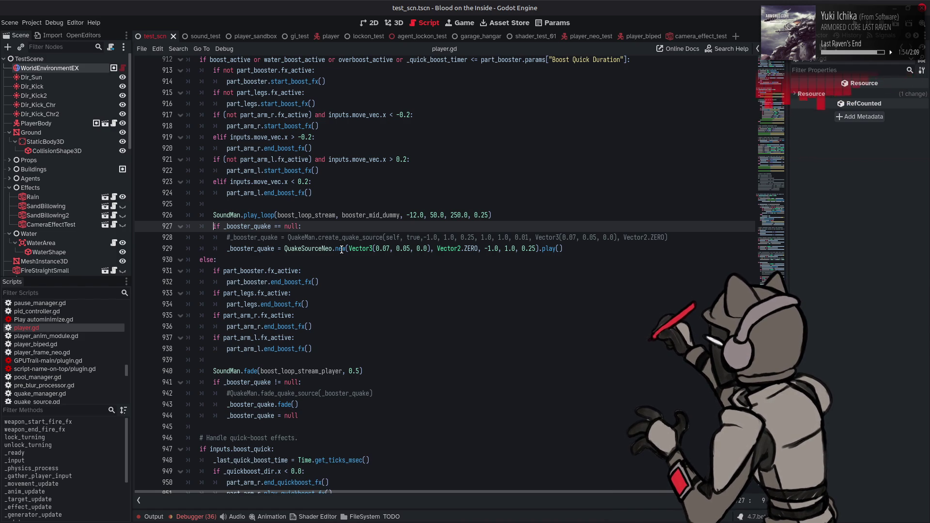
{"action": "mouse_move", "coordinate": [342, 250]}
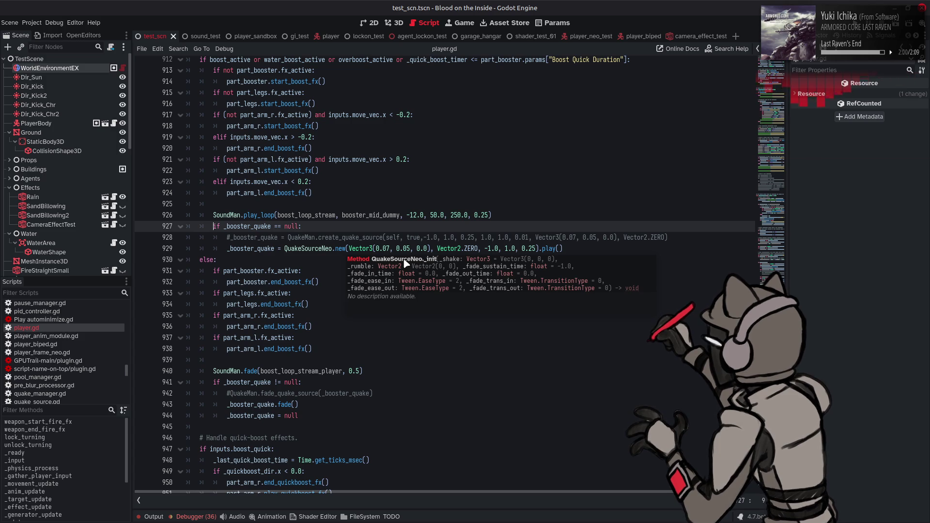
{"action": "mouse_move", "coordinate": [126, 370]}
{"action": "left_mouse_down"}
{"action": "mouse_move", "coordinate": [130, 389]}
{"action": "mouse_move", "coordinate": [130, 377]}
{"action": "left_mouse_up"}
{"action": "scroll", "coordinate": [80, 358], "scroll_direction": "down", "scroll_amount": 1}
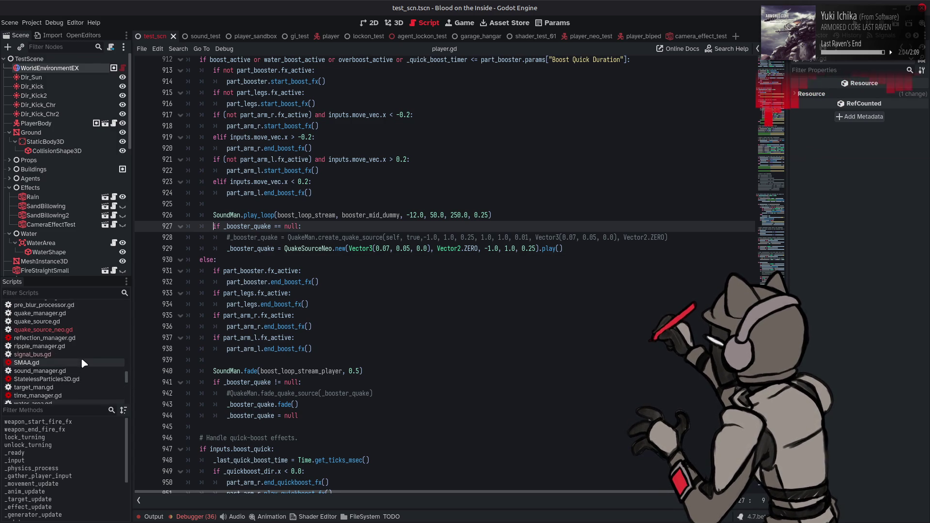
In quake_source_neo.gd, go to _init and select the comment on lines 184–186
{"action": "left_click", "coordinate": [75, 333]}
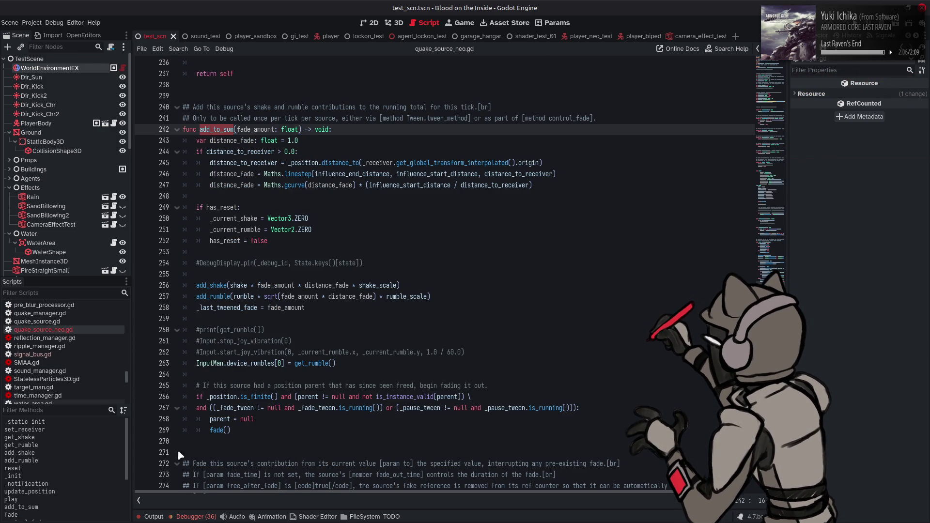
{"action": "left_click", "coordinate": [75, 476]}
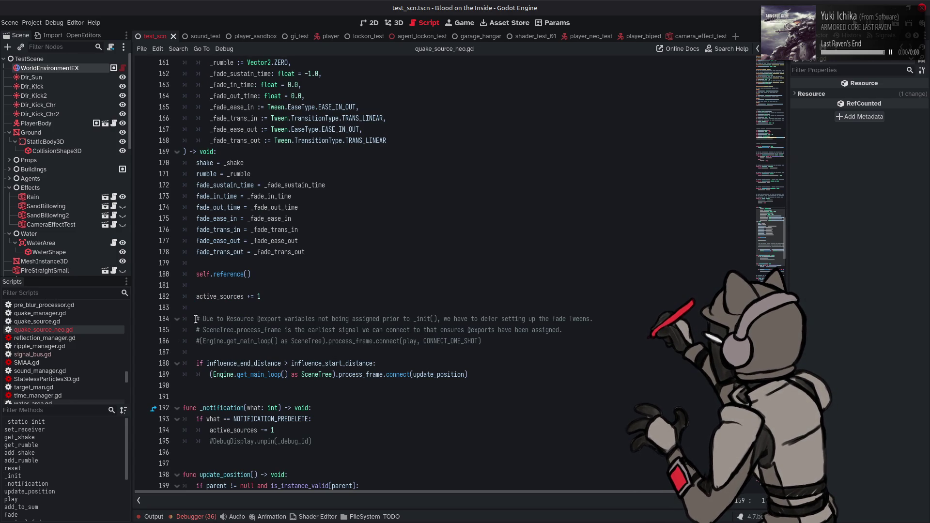
{"action": "left_click", "coordinate": [196, 320]}
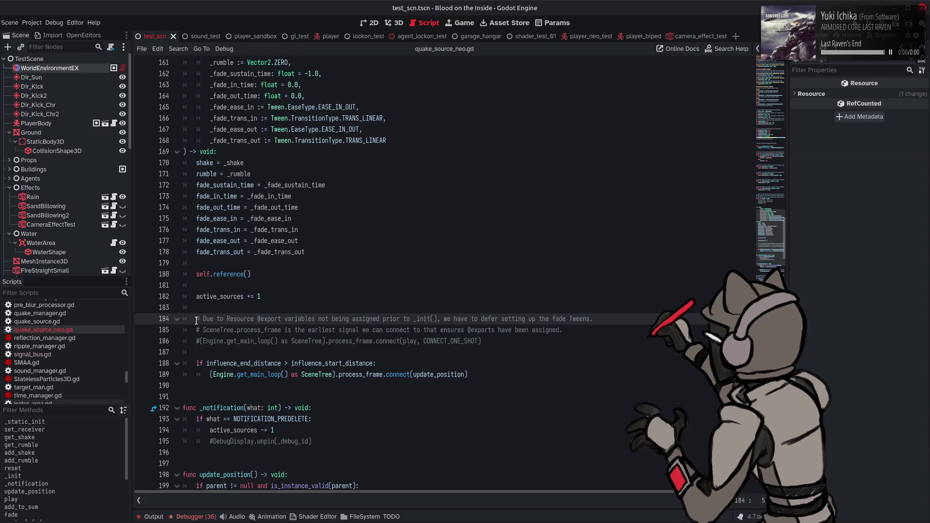
{"action": "mouse_move", "coordinate": [196, 319]}
{"action": "left_mouse_down"}
{"action": "mouse_move", "coordinate": [485, 334]}
{"action": "mouse_move", "coordinate": [552, 357]}
{"action": "left_mouse_up"}
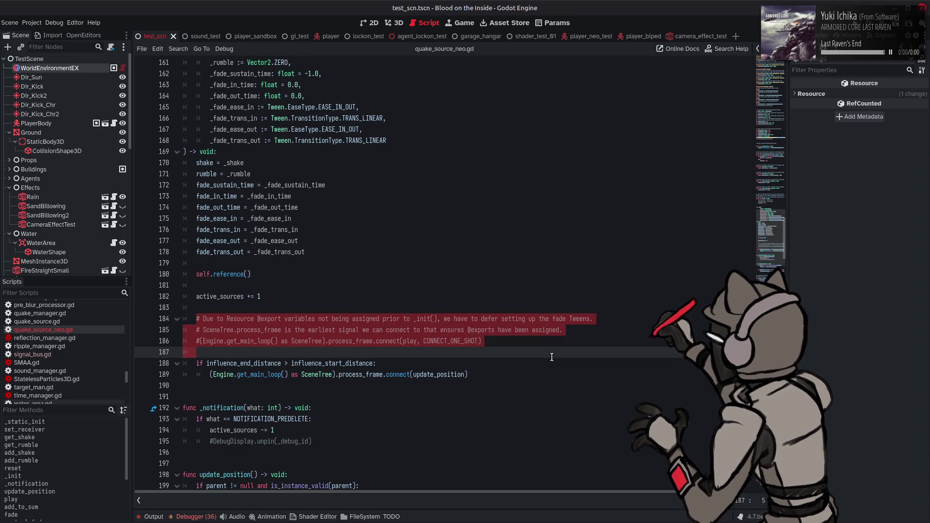
{"action": "left_click", "coordinate": [552, 340]}
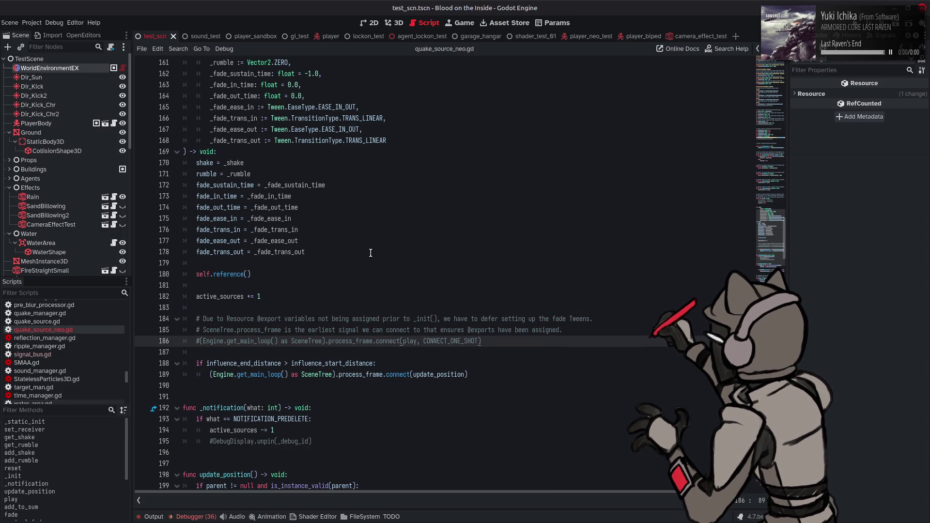
Bring up the play() function through the Methods list
{"action": "scroll", "coordinate": [369, 251], "scroll_direction": "up", "scroll_amount": 3}
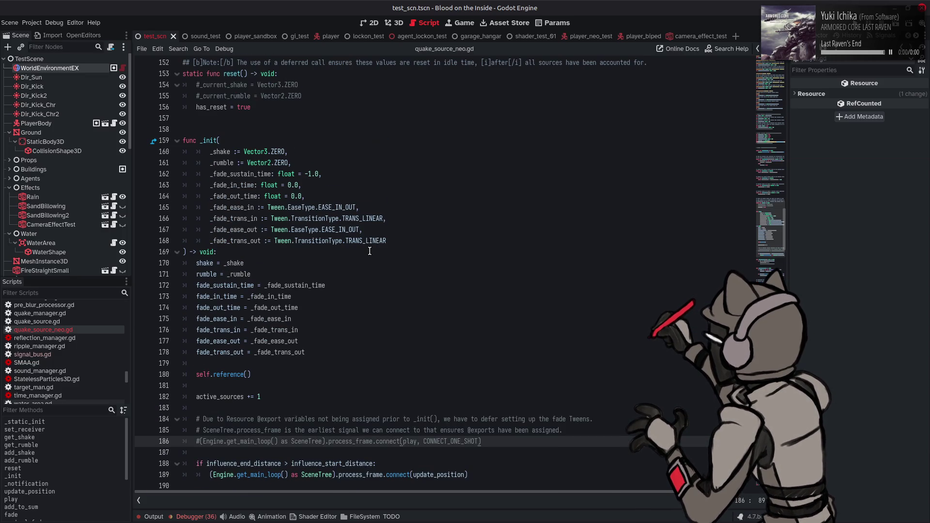
{"action": "scroll", "coordinate": [369, 251], "scroll_direction": "down", "scroll_amount": 3}
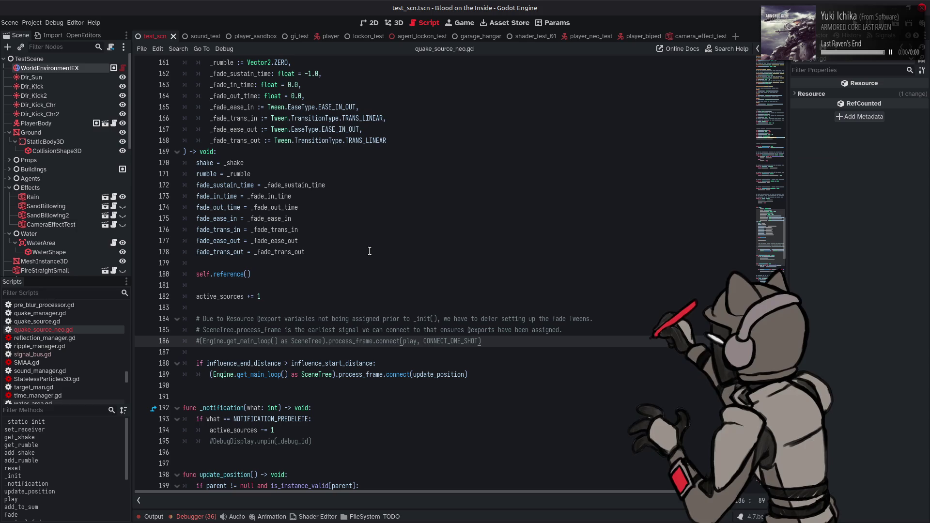
{"action": "scroll", "coordinate": [59, 469], "scroll_direction": "down", "scroll_amount": 3}
{"action": "left_click", "coordinate": [39, 435]}
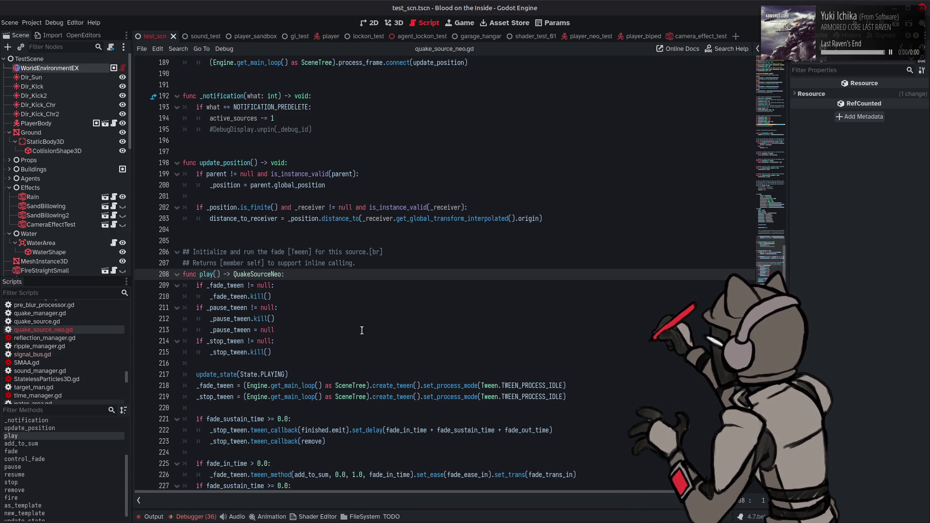
Scroll through the play() code in quake_source_neo.gd
{"action": "scroll", "coordinate": [362, 331], "scroll_direction": "down", "scroll_amount": 1}
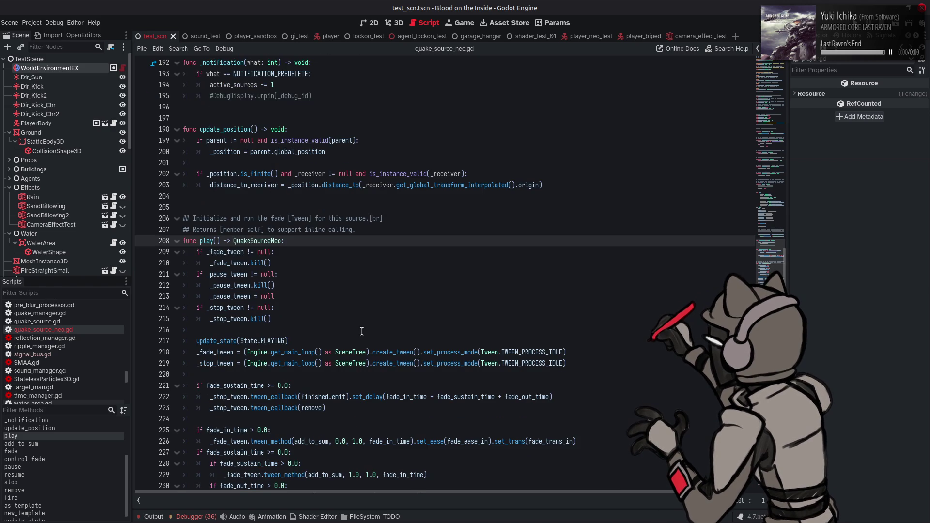
{"action": "scroll", "coordinate": [362, 332], "scroll_direction": "down", "scroll_amount": 2}
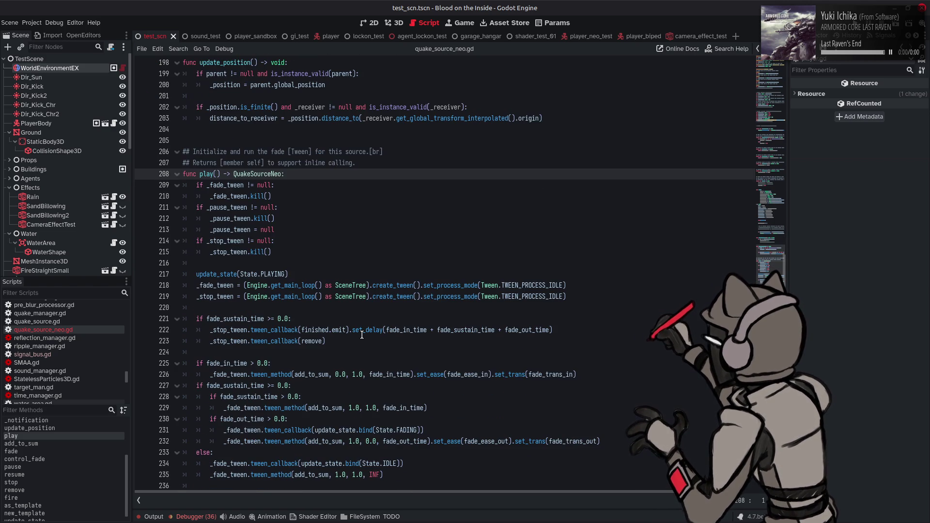
{"action": "scroll", "coordinate": [361, 335], "scroll_direction": "down", "scroll_amount": 1}
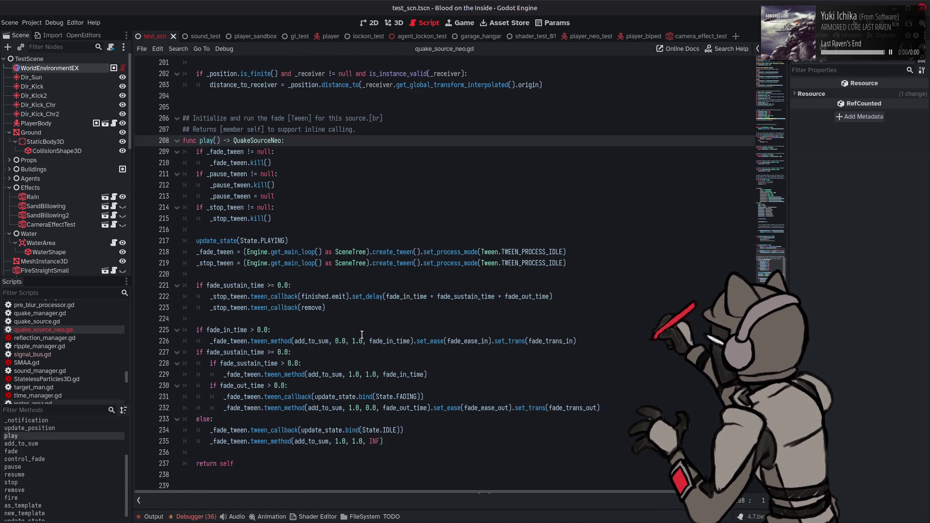
{"action": "scroll", "coordinate": [362, 334], "scroll_direction": "up", "scroll_amount": 4}
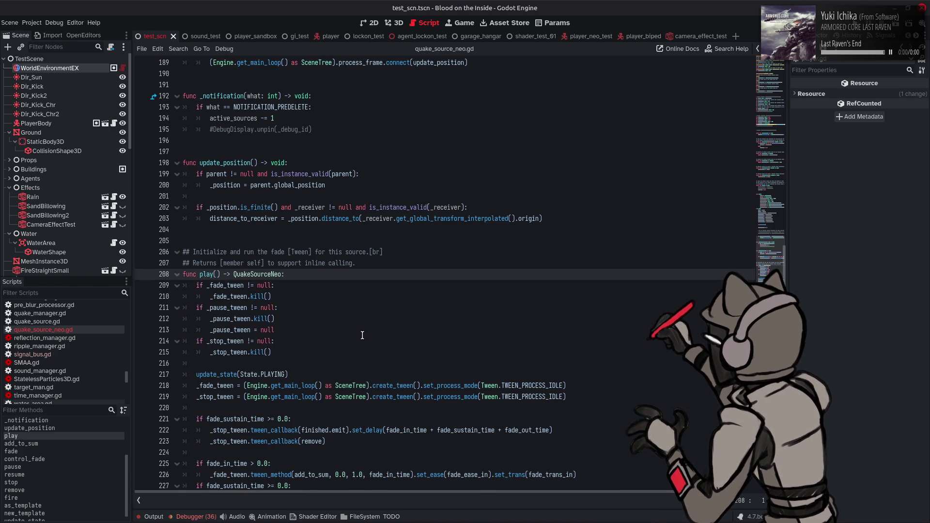
{"action": "scroll", "coordinate": [362, 334], "scroll_direction": "up", "scroll_amount": 20}
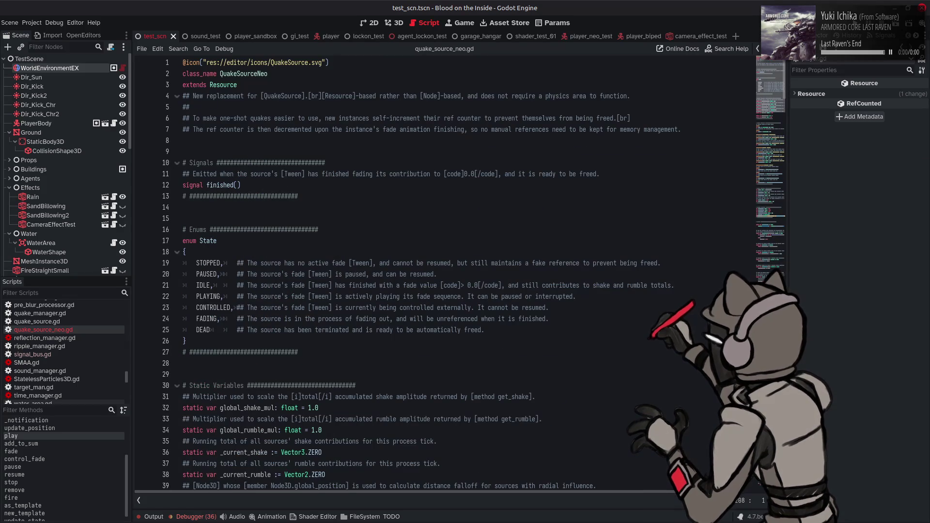
{"action": "scroll", "coordinate": [767, 99], "scroll_direction": "down", "scroll_amount": 10}
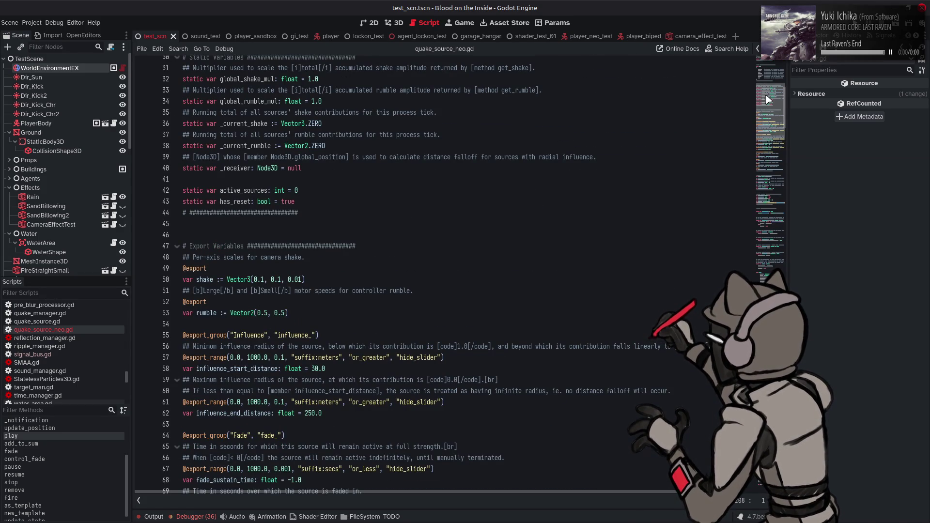
{"action": "scroll", "coordinate": [767, 99], "scroll_direction": "down", "scroll_amount": 1}
Jump via the minimap to the start of _init, then go back to player.gd
{"action": "left_click_drag", "start_coordinate": [767, 101], "coordinate": [771, 131]}
{"action": "left_click", "coordinate": [770, 231]}
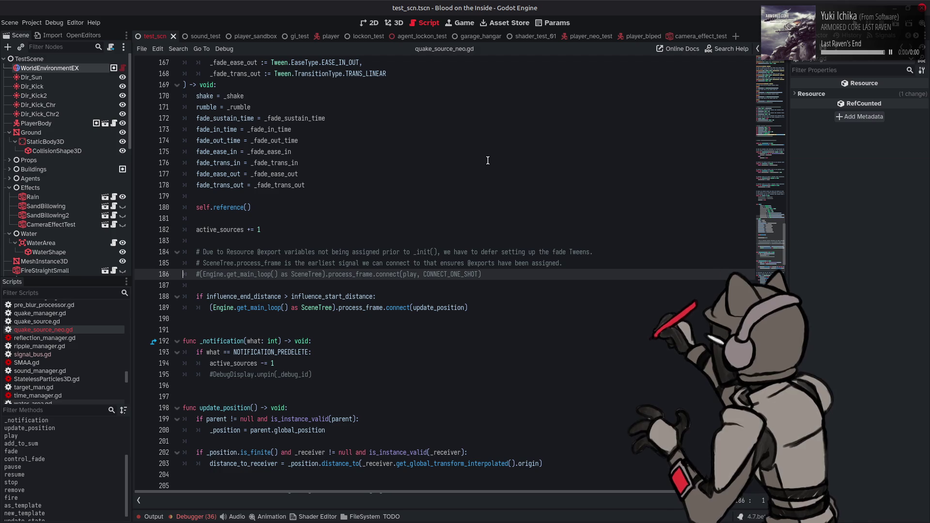
{"action": "key", "text": "Page_Up"}
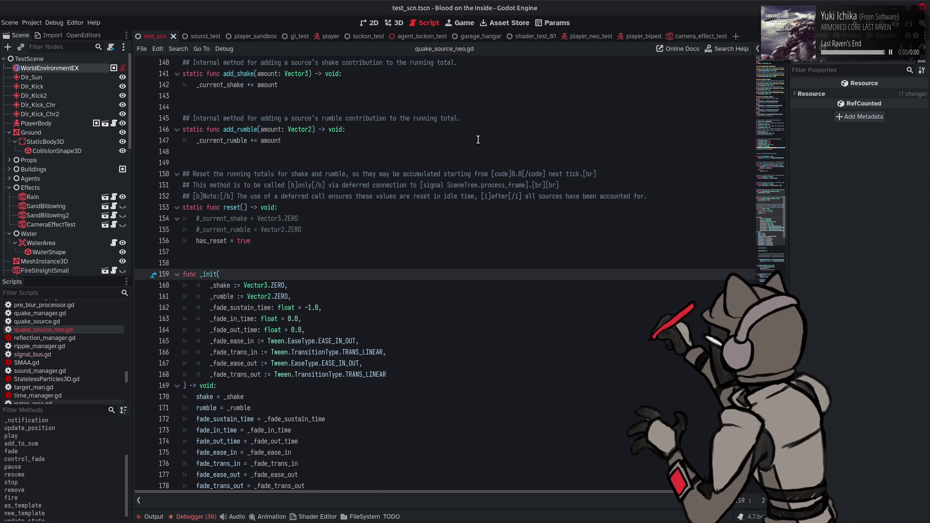
{"action": "key", "text": "alt+Left"}
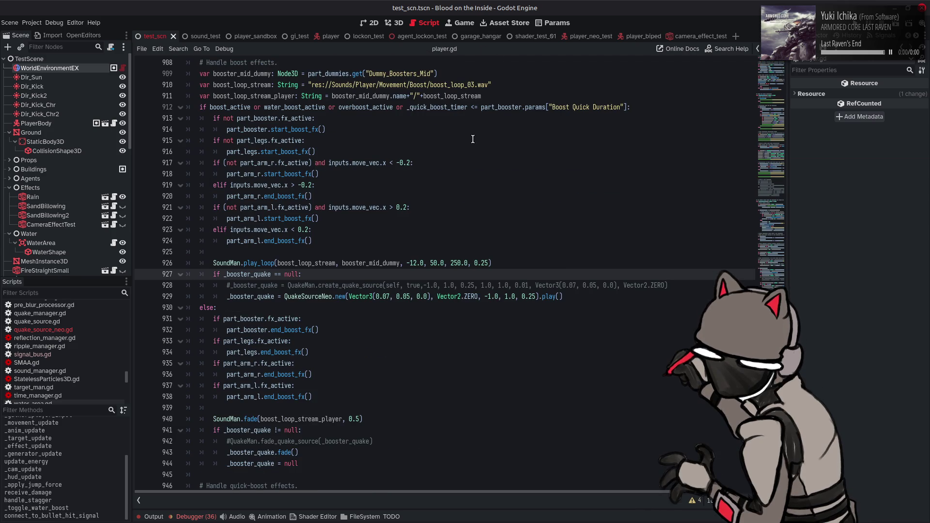
Inspect the QuakeSourceNeo call on line 929, then show the Debugger's Errors (36) list
{"action": "left_click_drag", "start_coordinate": [592, 297], "coordinate": [213, 296]}
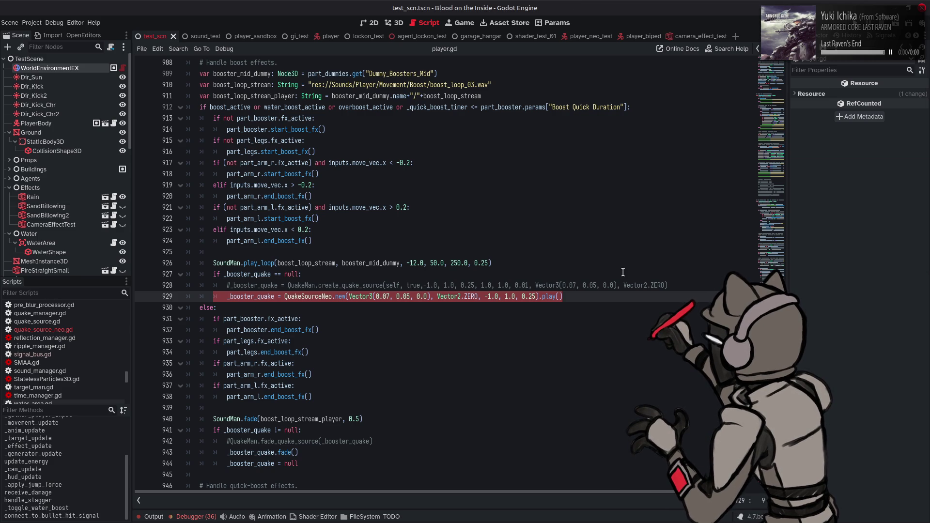
{"action": "left_click", "coordinate": [615, 297]}
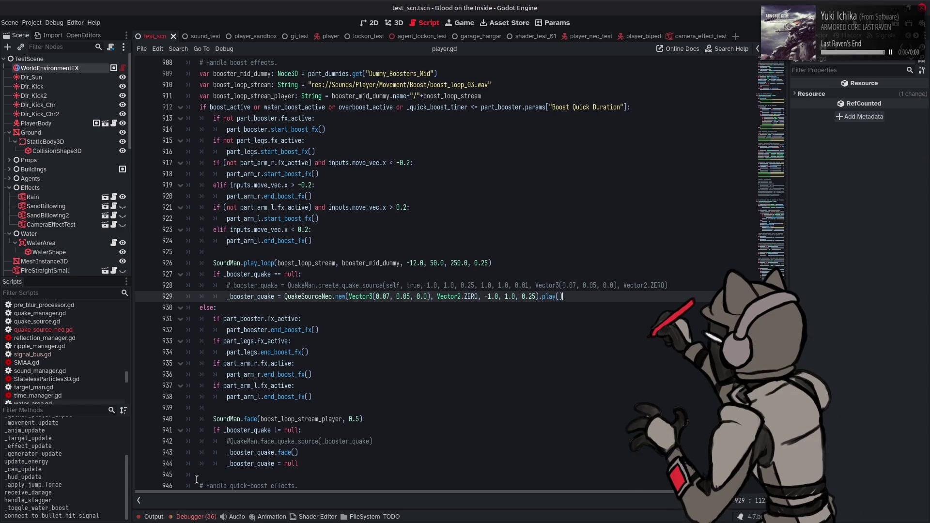
{"action": "left_click", "coordinate": [154, 517]}
{"action": "left_click", "coordinate": [159, 517]}
{"action": "left_click", "coordinate": [193, 516]}
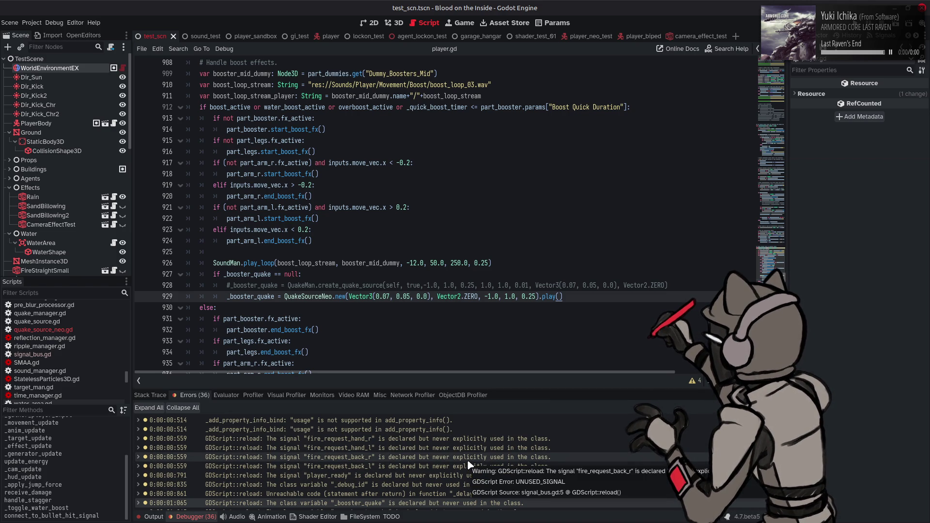
Review the 36 errors and warnings, including unused signals, then collapse the Debugger panel
{"action": "mouse_move", "coordinate": [578, 444]}
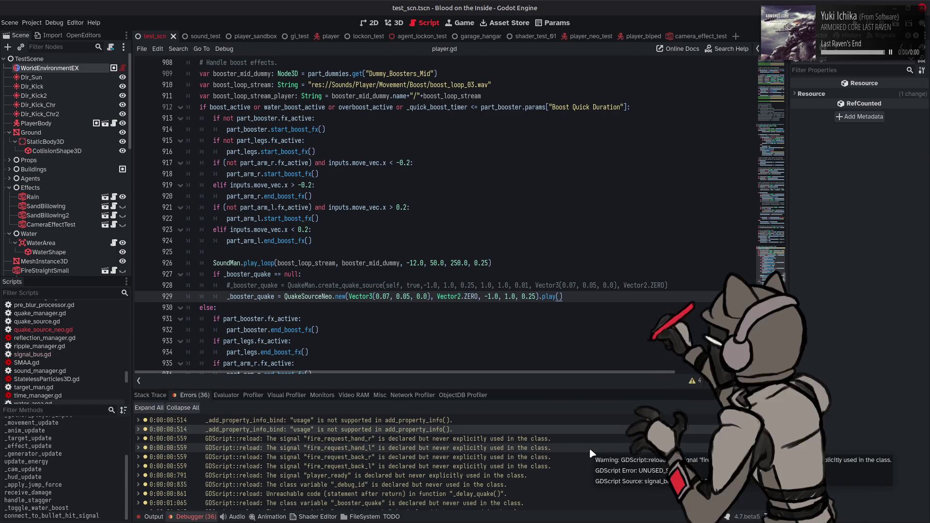
{"action": "scroll", "coordinate": [590, 453], "scroll_direction": "down", "scroll_amount": 2}
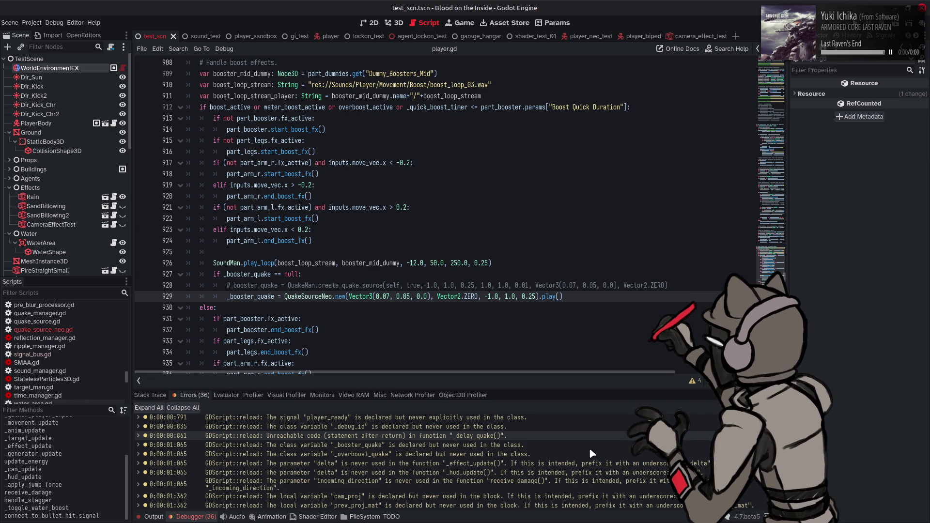
{"action": "scroll", "coordinate": [595, 438], "scroll_direction": "down", "scroll_amount": 1}
{"action": "scroll", "coordinate": [594, 437], "scroll_direction": "down", "scroll_amount": 1}
{"action": "scroll", "coordinate": [594, 437], "scroll_direction": "down", "scroll_amount": 1}
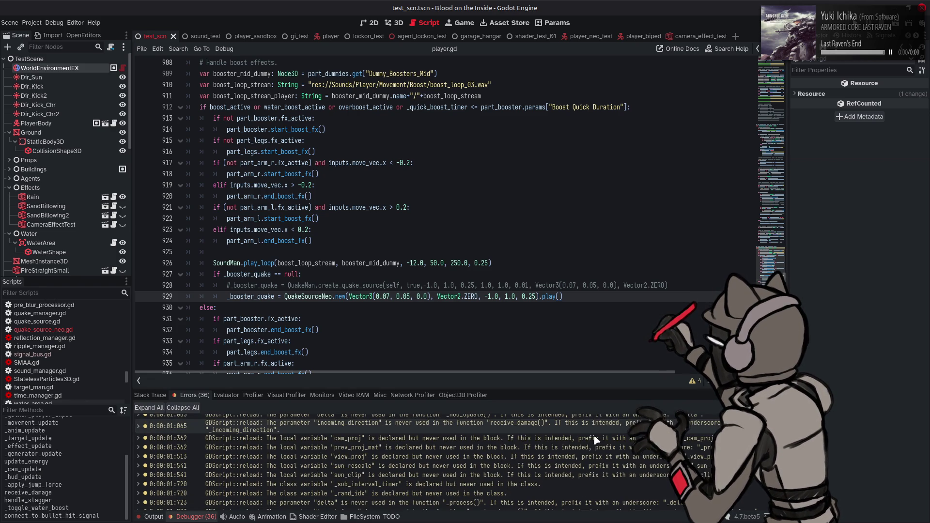
{"action": "scroll", "coordinate": [596, 439], "scroll_direction": "down", "scroll_amount": 2}
{"action": "scroll", "coordinate": [595, 439], "scroll_direction": "down", "scroll_amount": 1}
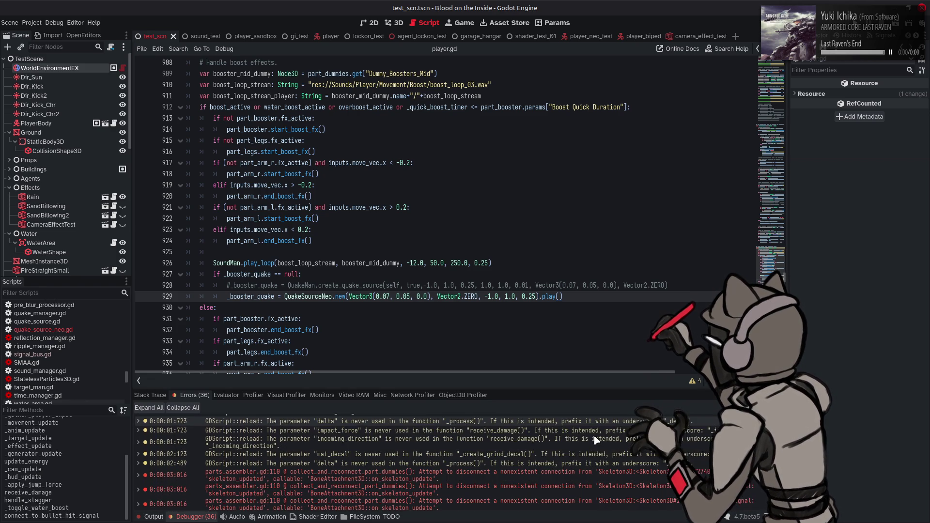
{"action": "scroll", "coordinate": [595, 438], "scroll_direction": "down", "scroll_amount": 2}
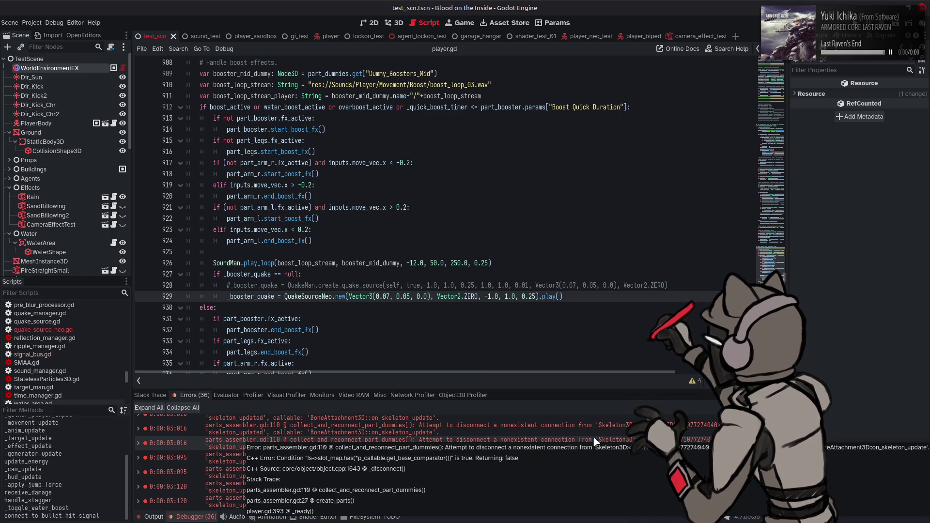
{"action": "left_click", "coordinate": [203, 516]}
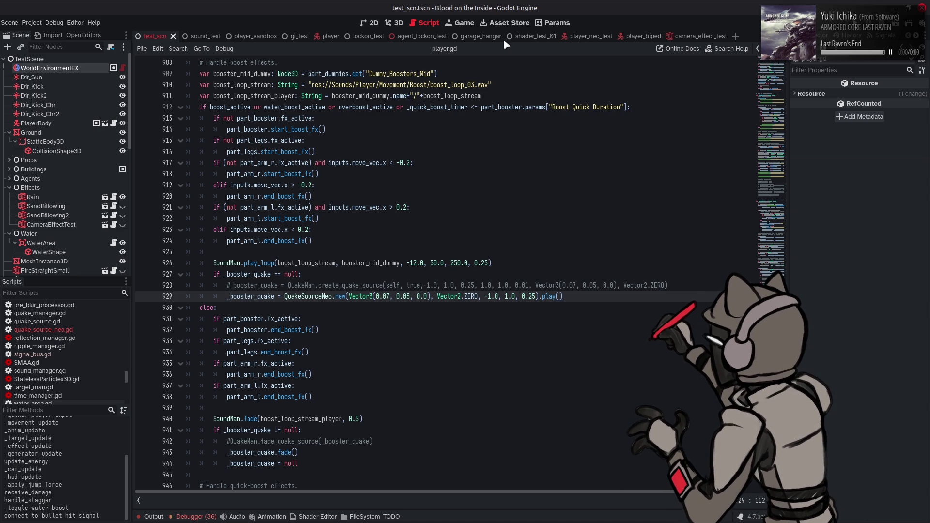
{"action": "left_click", "coordinate": [503, 24]}
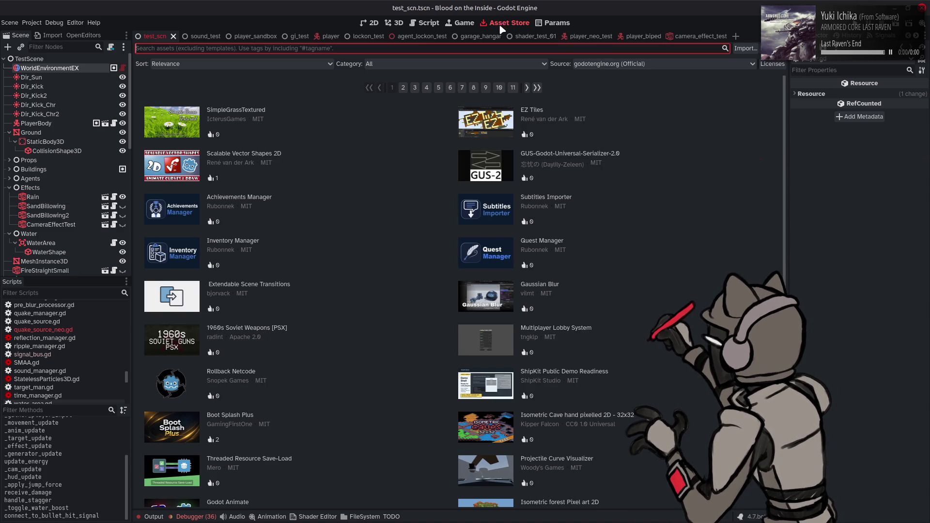
{"action": "left_click", "coordinate": [426, 66]}
{"action": "left_click", "coordinate": [426, 90]}
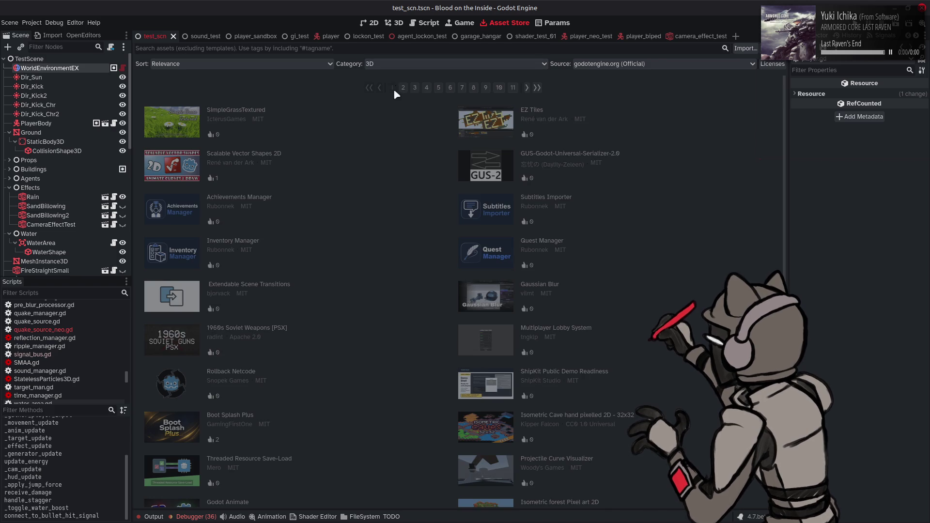
{"action": "left_click", "coordinate": [391, 63]}
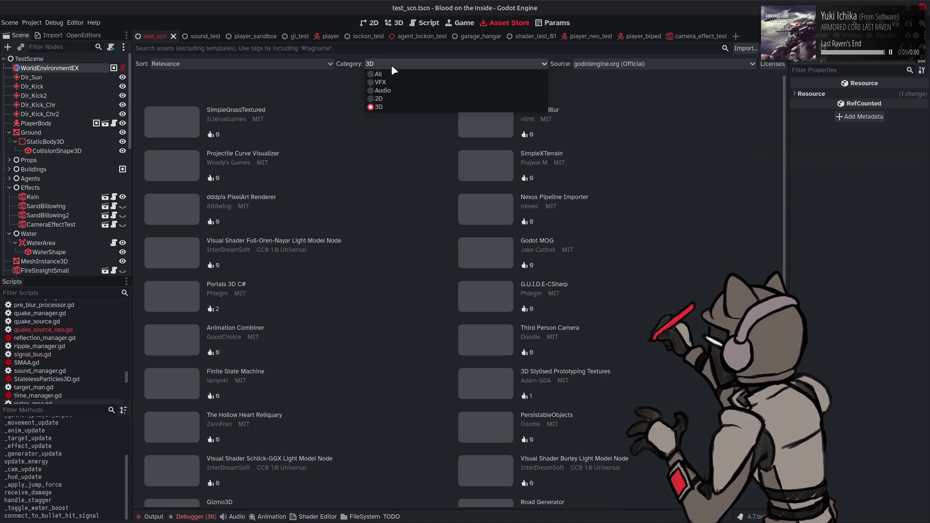
{"action": "left_click", "coordinate": [385, 74]}
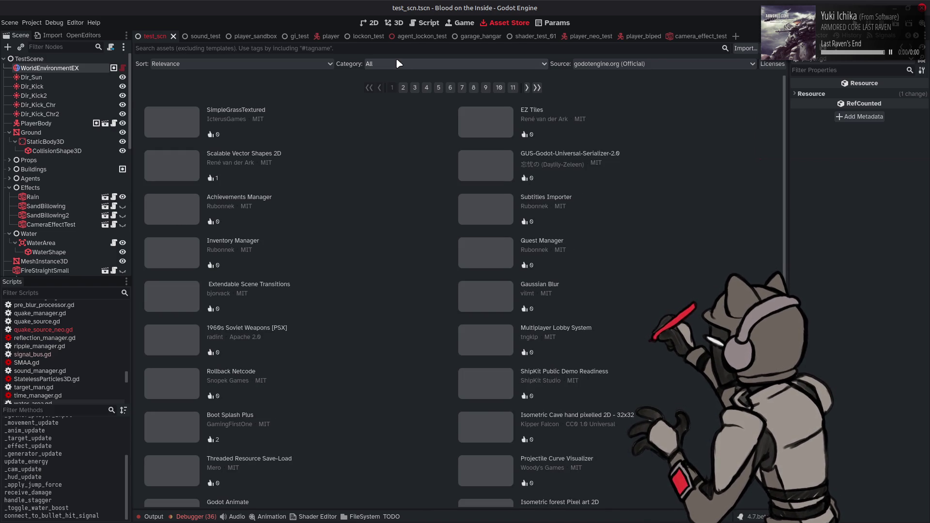
{"action": "left_click", "coordinate": [428, 23]}
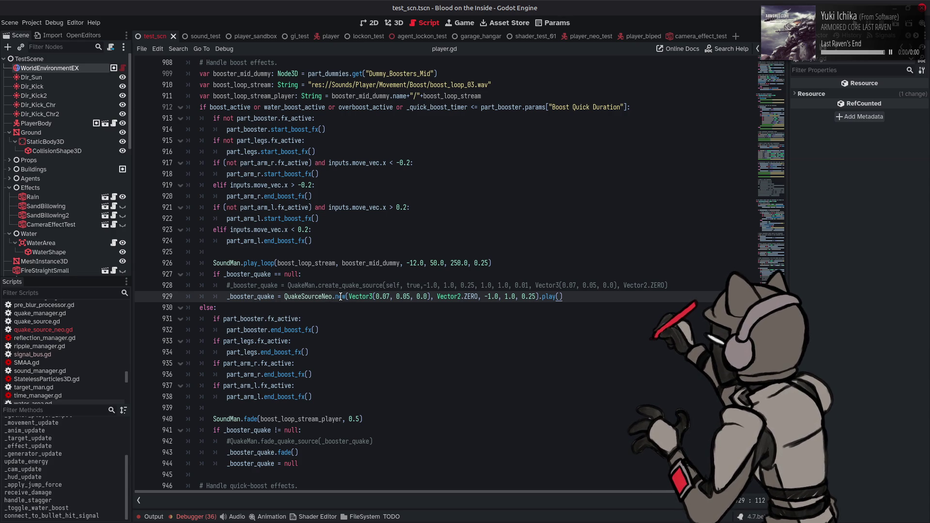
Inspect the QuakeSourceNeo.new(...).play() booster line 929 and scroll up through the boost block
{"action": "mouse_move", "coordinate": [340, 297]}
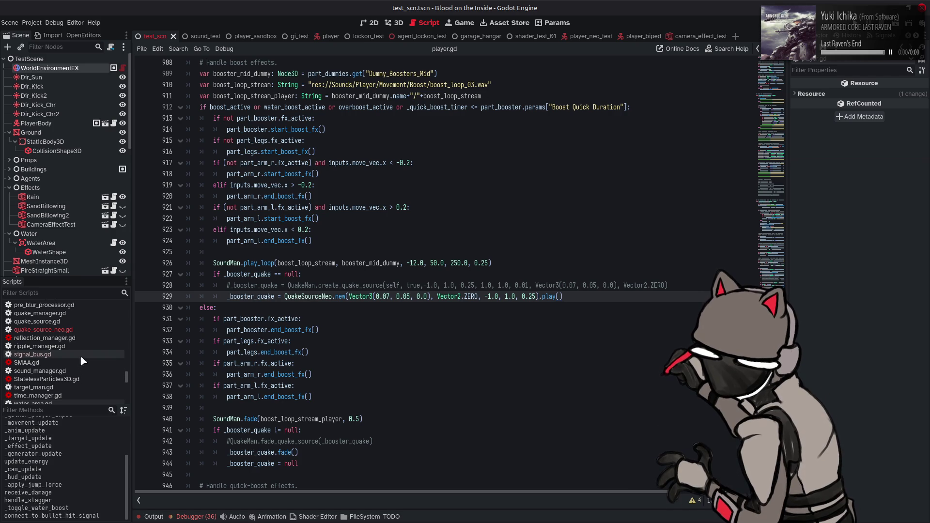
{"action": "scroll", "coordinate": [78, 354], "scroll_direction": "up", "scroll_amount": 6}
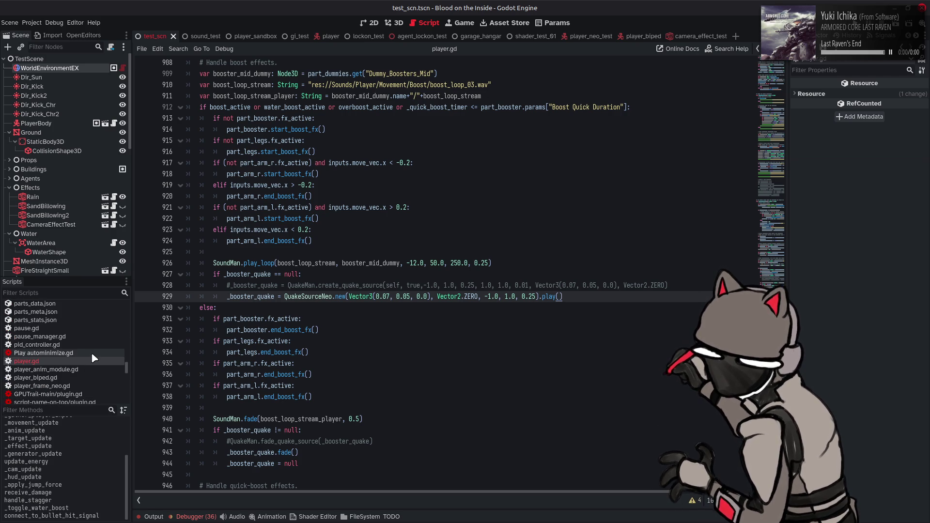